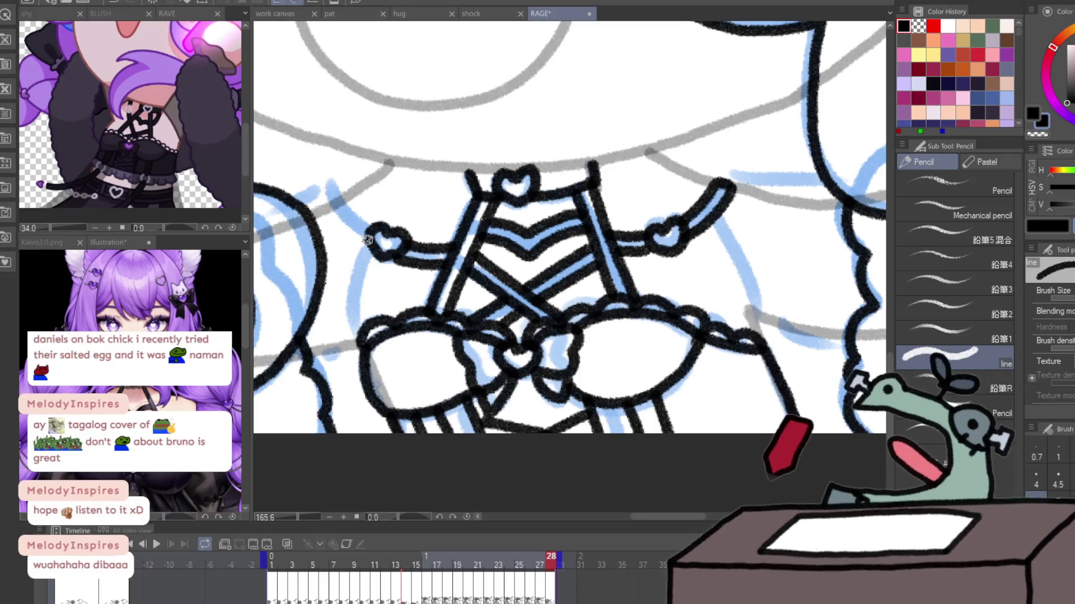
- On frame 28, ink the arm and chest strap lines from both hearts and the looping shoulder line
{"action": "left_click_drag", "start_coordinate": [372, 234], "coordinate": [327, 195]}
{"action": "key", "text": "ctrl+space"}
{"action": "scroll", "coordinate": [657, 306], "scroll_direction": "down", "scroll_amount": 5}
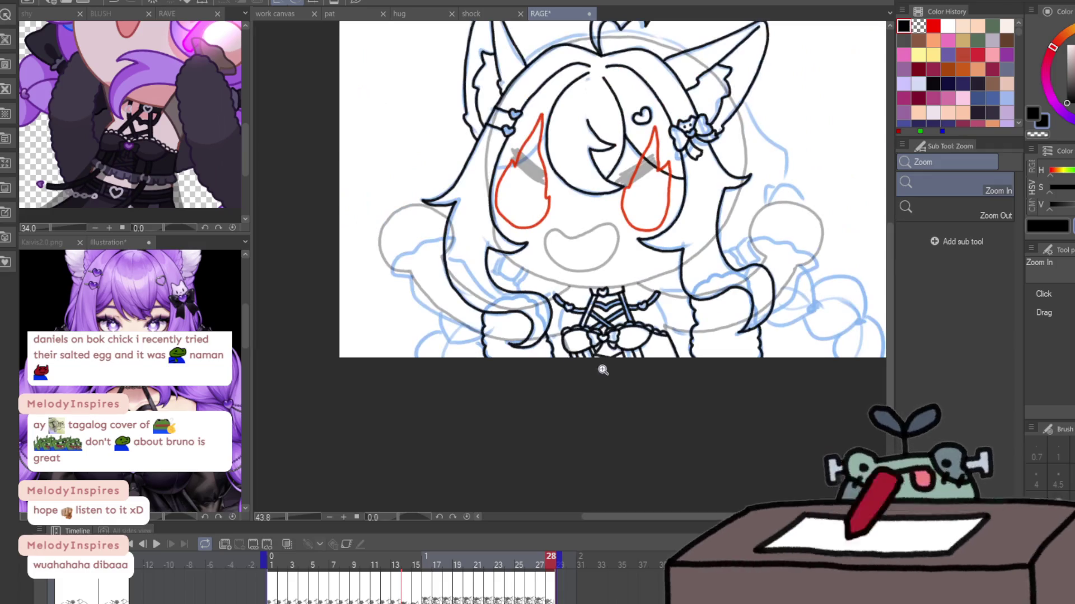
{"action": "scroll", "coordinate": [603, 367], "scroll_direction": "up", "scroll_amount": 3}
{"action": "scroll", "coordinate": [602, 367], "scroll_direction": "up", "scroll_amount": 1}
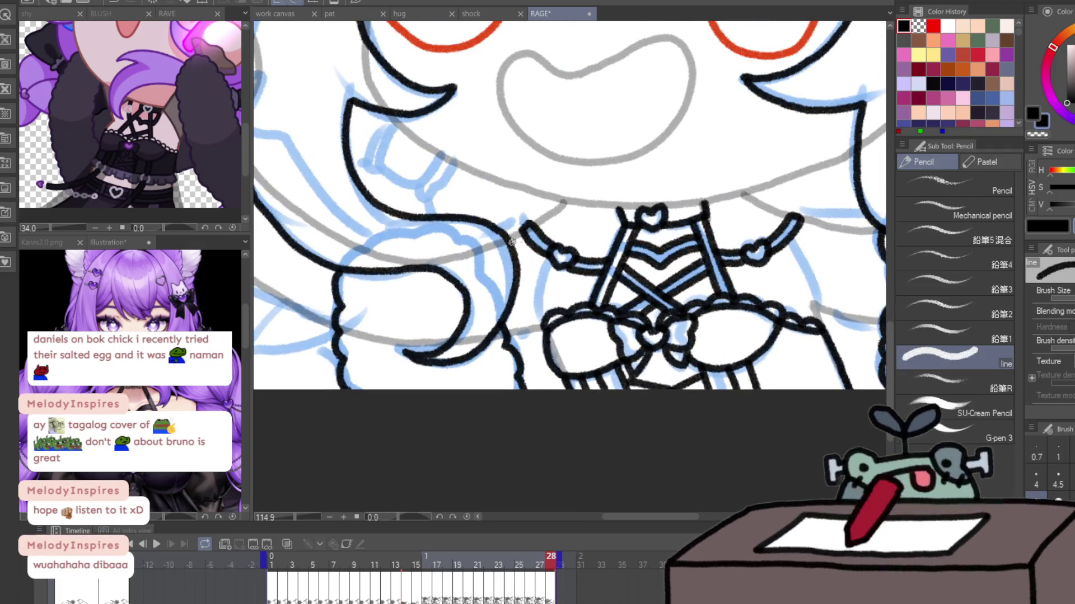
{"action": "left_click_drag", "start_coordinate": [550, 254], "coordinate": [513, 347]}
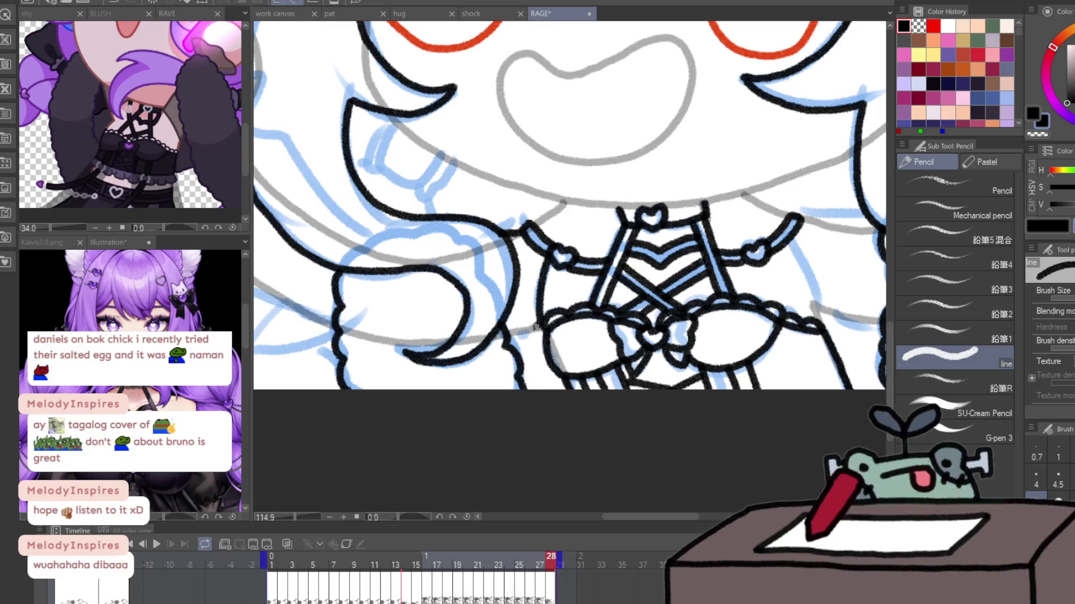
{"action": "mouse_move", "coordinate": [810, 272]}
{"action": "left_mouse_down"}
{"action": "mouse_move", "coordinate": [705, 288]}
{"action": "mouse_move", "coordinate": [780, 358]}
{"action": "left_mouse_up"}
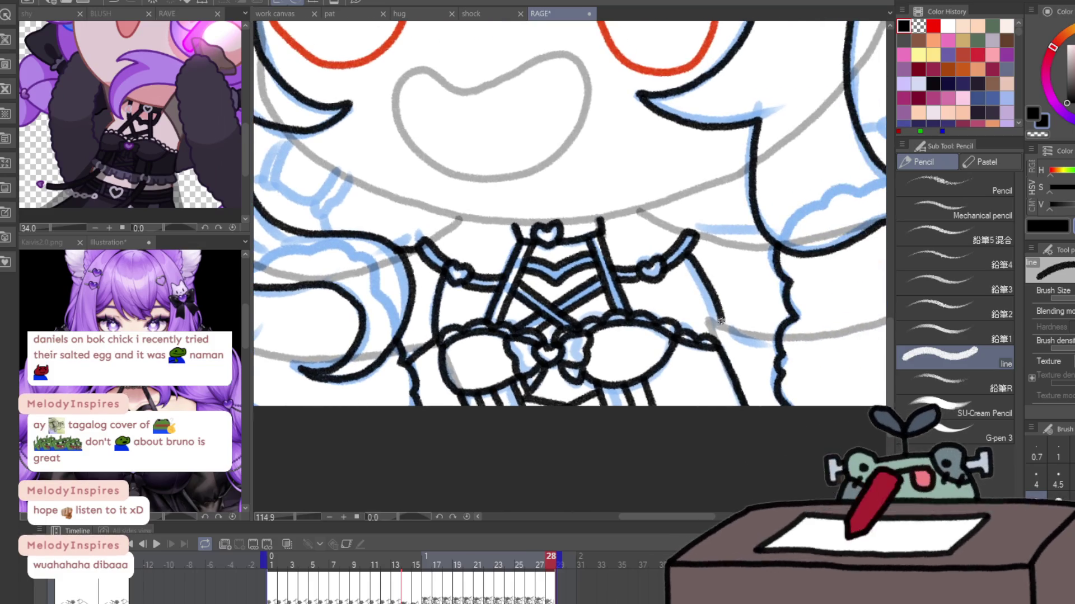
{"action": "left_click_drag", "start_coordinate": [694, 239], "coordinate": [774, 235]}
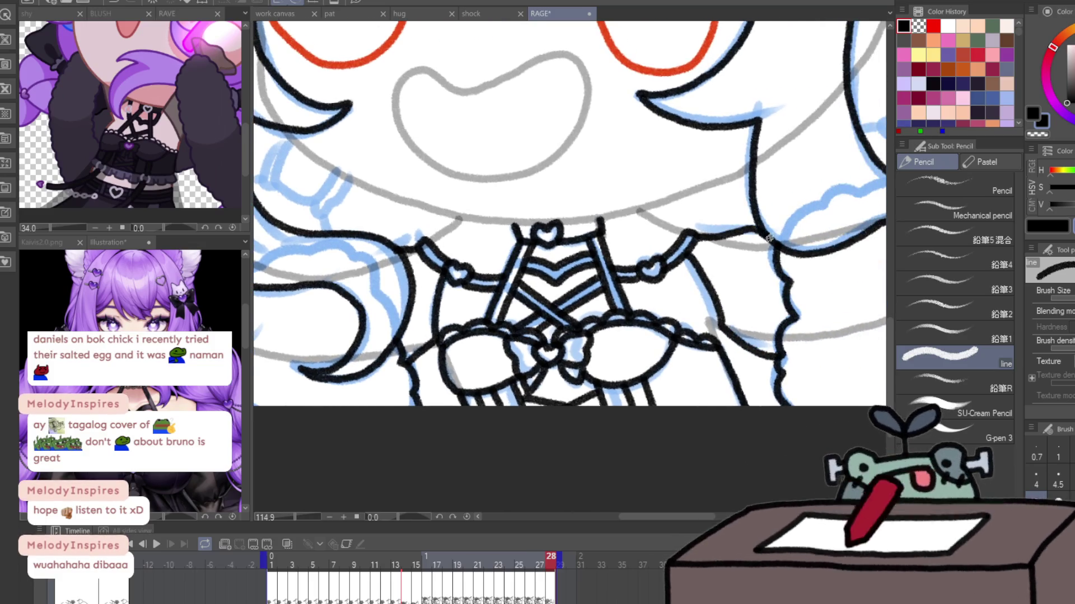
{"action": "scroll", "coordinate": [552, 343], "scroll_direction": "up", "scroll_amount": 2}
{"action": "mouse_move", "coordinate": [656, 210]}
{"action": "left_mouse_down"}
{"action": "mouse_move", "coordinate": [824, 212]}
{"action": "mouse_move", "coordinate": [707, 343]}
{"action": "mouse_move", "coordinate": [764, 361]}
{"action": "mouse_move", "coordinate": [895, 364]}
{"action": "left_mouse_up"}
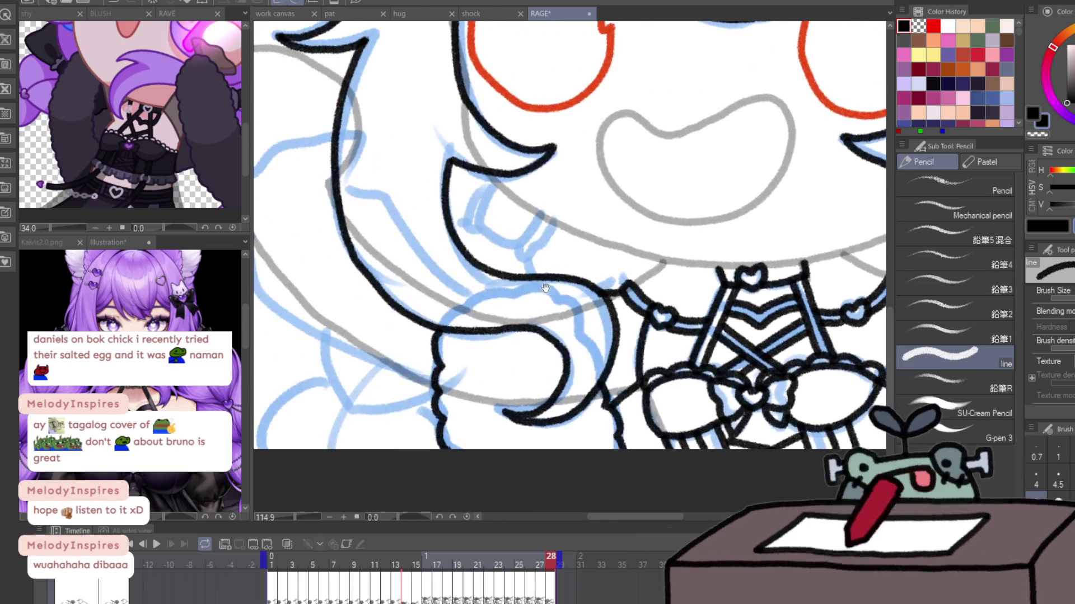
- Ink the left hair strands along the head outline, redrawing one stray stroke, then zoom out
{"action": "scroll", "coordinate": [560, 252], "scroll_direction": "up", "scroll_amount": 2}
{"action": "mouse_move", "coordinate": [504, 251]}
{"action": "left_mouse_down"}
{"action": "mouse_move", "coordinate": [453, 243]}
{"action": "mouse_move", "coordinate": [593, 148]}
{"action": "left_mouse_up"}
{"action": "mouse_move", "coordinate": [504, 252]}
{"action": "left_mouse_down"}
{"action": "mouse_move", "coordinate": [521, 318]}
{"action": "mouse_move", "coordinate": [691, 400]}
{"action": "left_mouse_up"}
{"action": "key", "text": "ctrl+z"}
{"action": "mouse_move", "coordinate": [504, 252]}
{"action": "left_mouse_down"}
{"action": "mouse_move", "coordinate": [519, 315]}
{"action": "mouse_move", "coordinate": [692, 402]}
{"action": "left_mouse_up"}
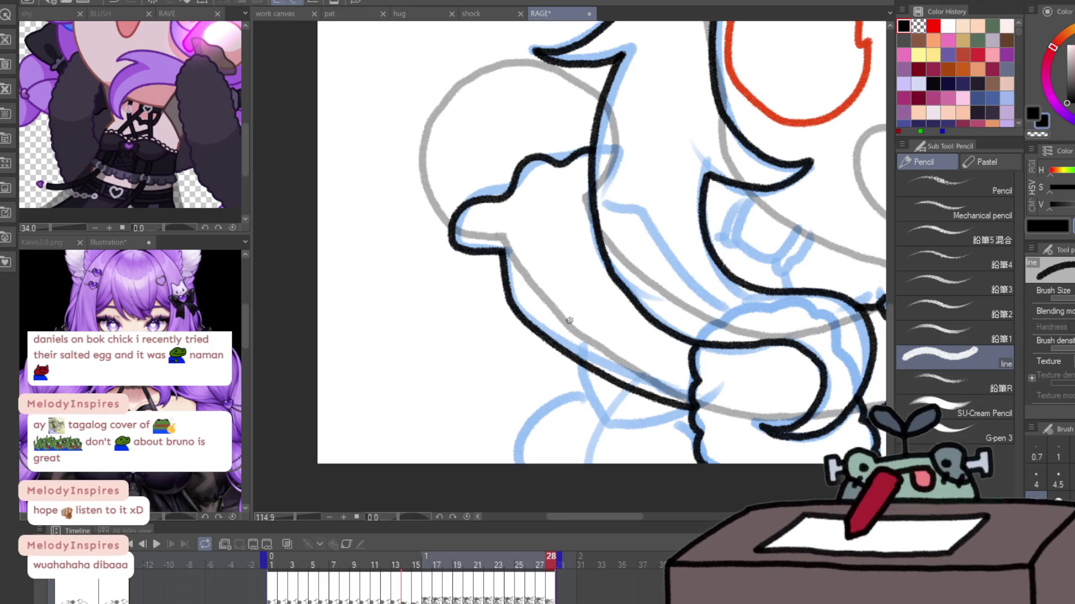
{"action": "scroll", "coordinate": [569, 320], "scroll_direction": "down", "scroll_amount": 5}
{"action": "left_click_drag", "start_coordinate": [824, 422], "coordinate": [597, 397]}
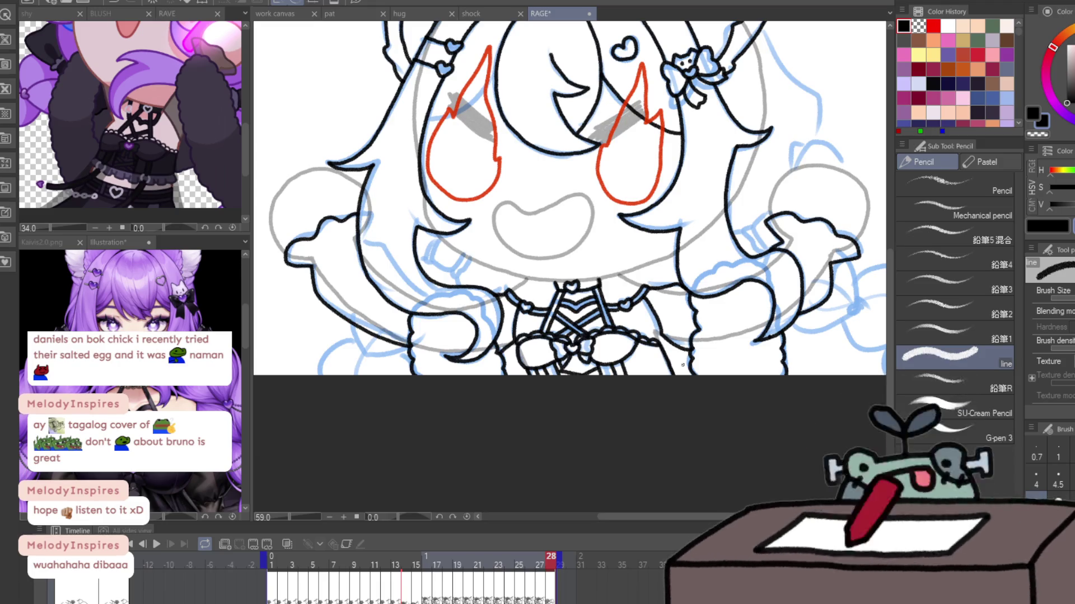
{"action": "scroll", "coordinate": [630, 420], "scroll_direction": "down", "scroll_amount": 3}
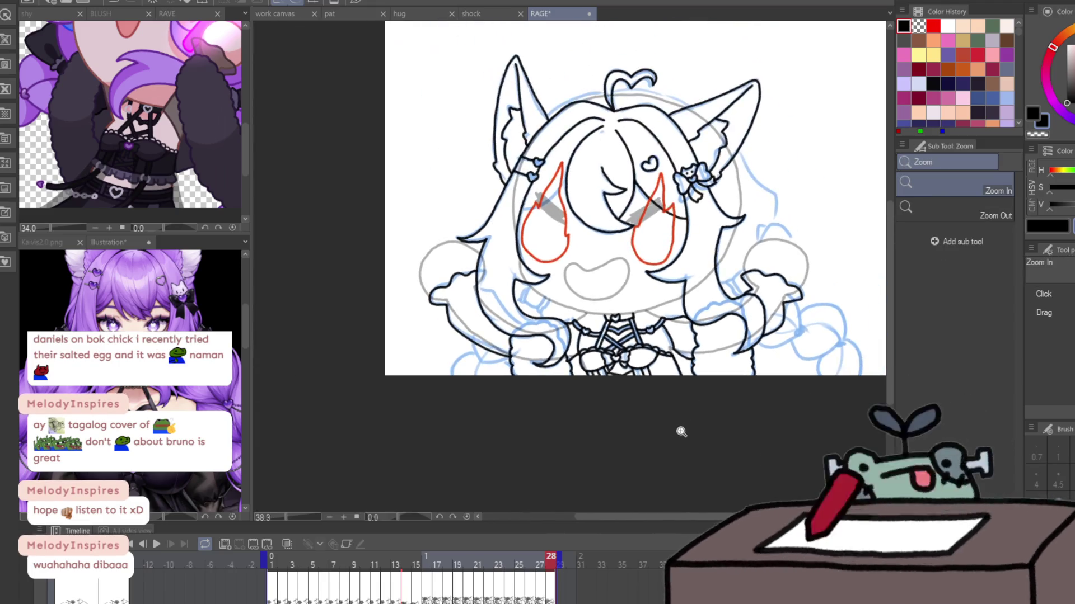
- Play the animation from frame 1 to preview it, then pause and return to frame 1
{"action": "left_click", "coordinate": [273, 598]}
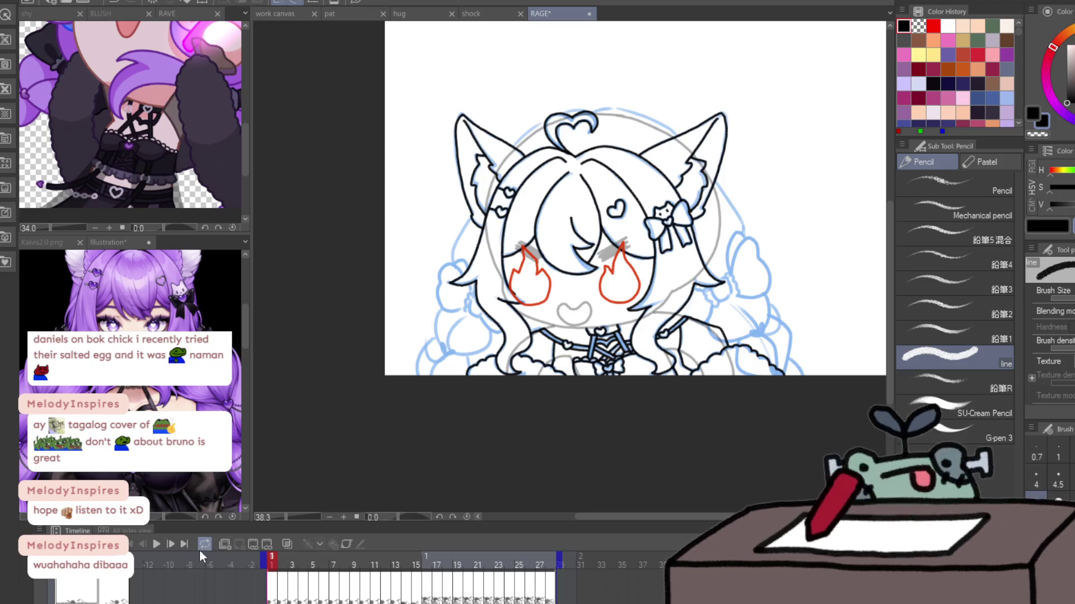
{"action": "left_click", "coordinate": [159, 545]}
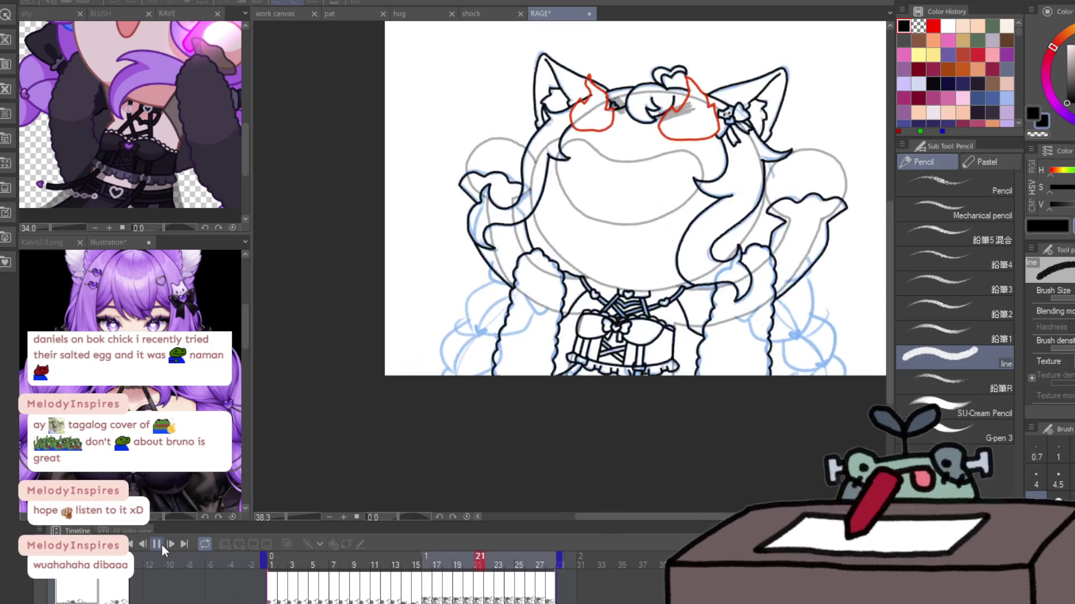
{"action": "left_click", "coordinate": [160, 545]}
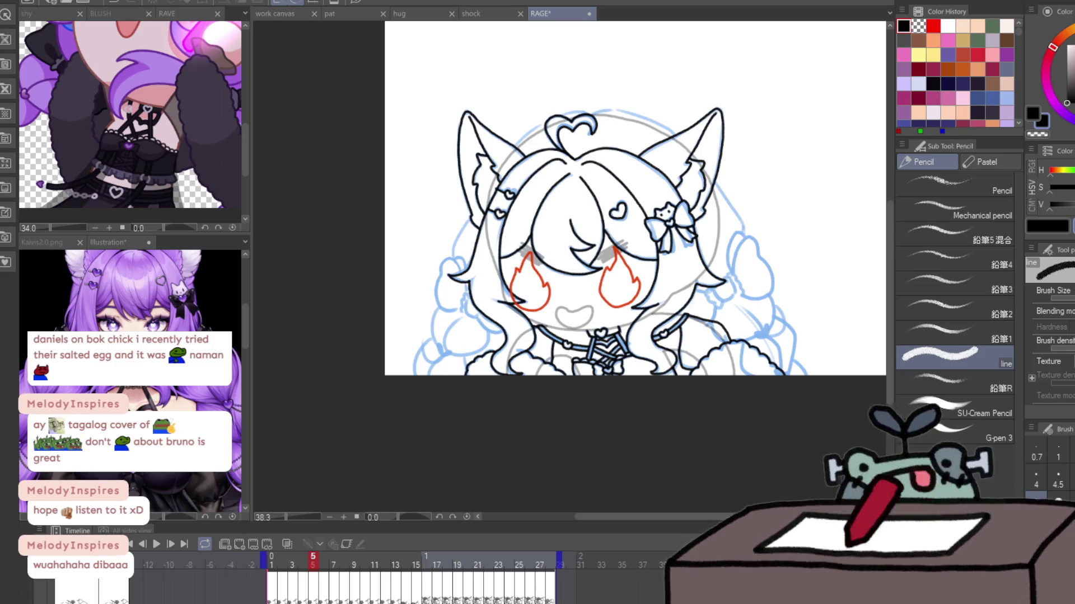
{"action": "left_click", "coordinate": [272, 565]}
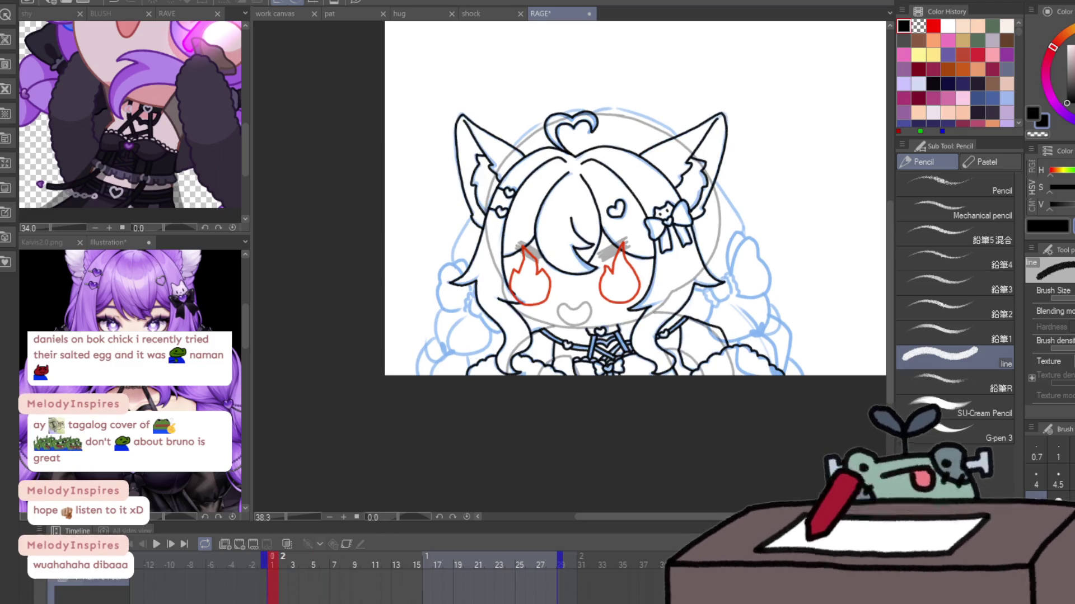
{"action": "key", "text": "/"}
- Zoom in on the heart-shaped ahoge, ink the hair arc left of it, then straighten the view
{"action": "left_click_drag", "start_coordinate": [577, 112], "coordinate": [591, 87]}
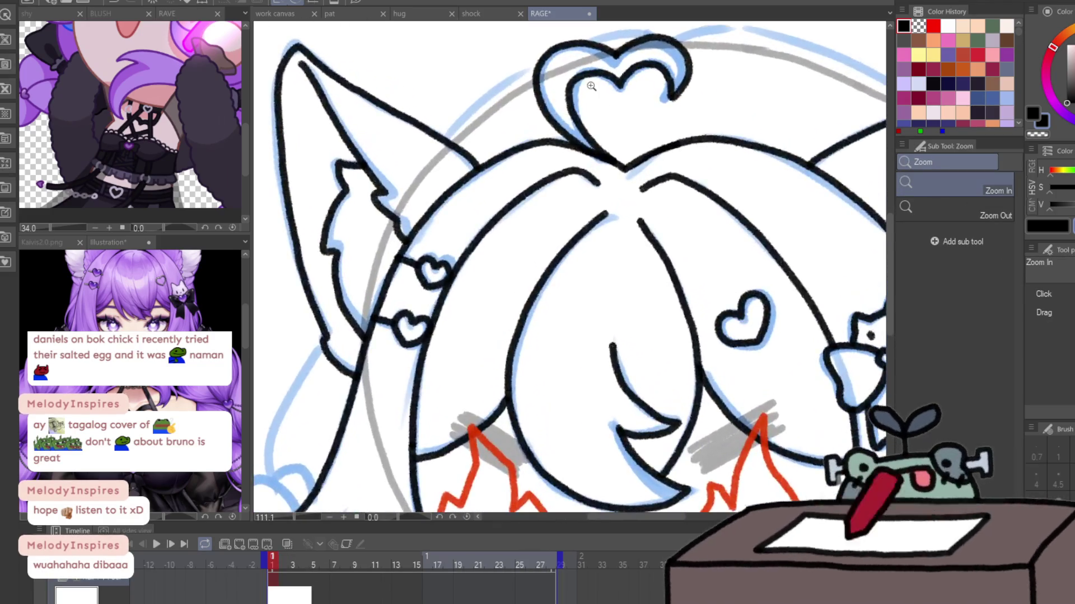
{"action": "key", "text": "p"}
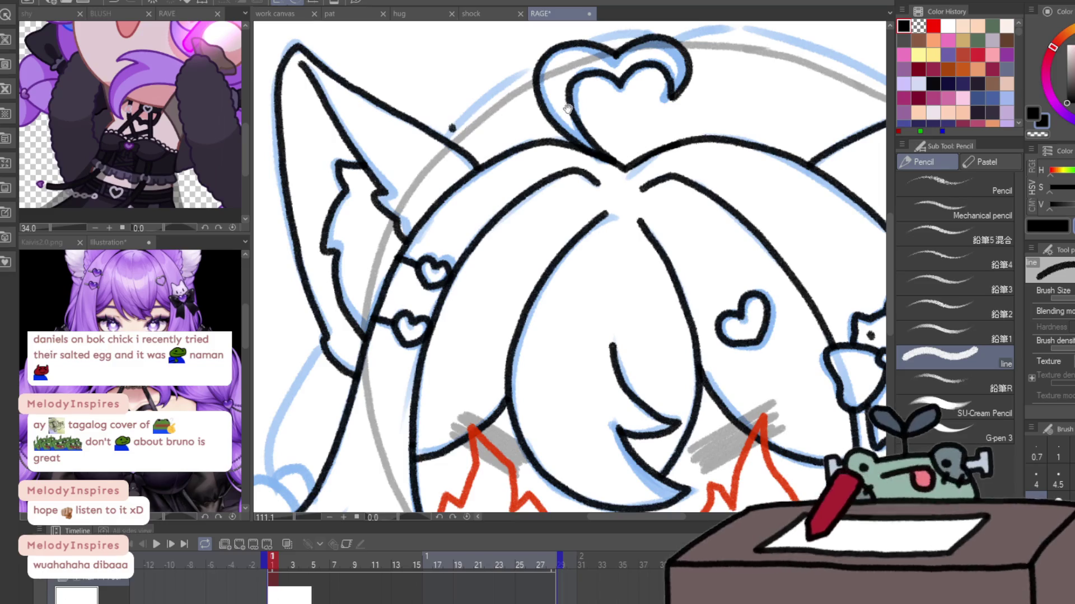
{"action": "left_click_drag", "start_coordinate": [567, 108], "coordinate": [468, 201]}
{"action": "left_click_drag", "start_coordinate": [342, 232], "coordinate": [438, 162]}
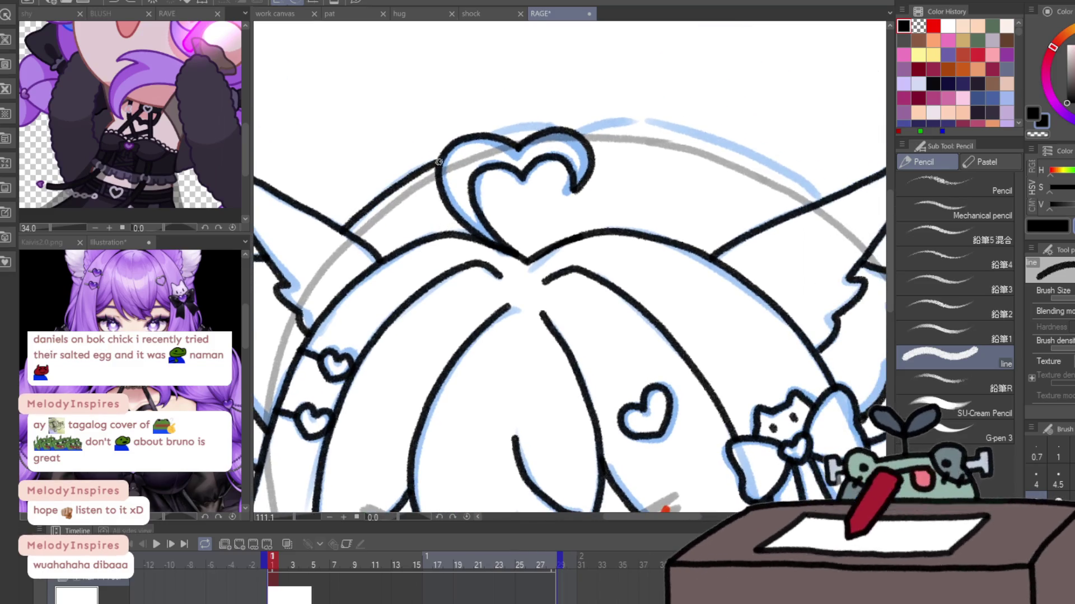
{"action": "left_click_drag", "start_coordinate": [543, 133], "coordinate": [529, 138]}
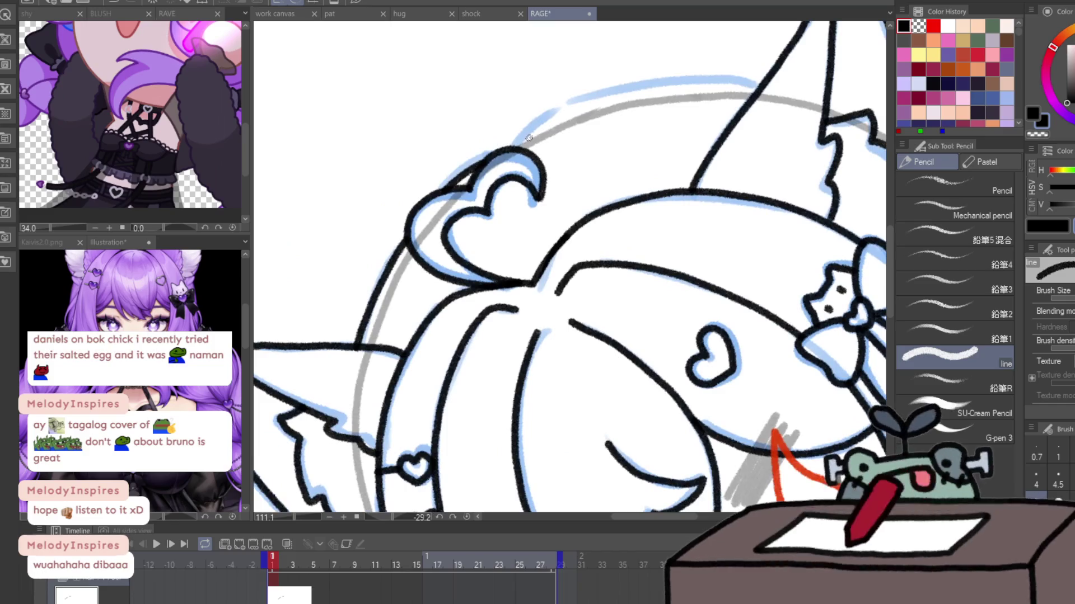
{"action": "scroll", "coordinate": [765, 373], "scroll_direction": "down", "scroll_amount": 3}
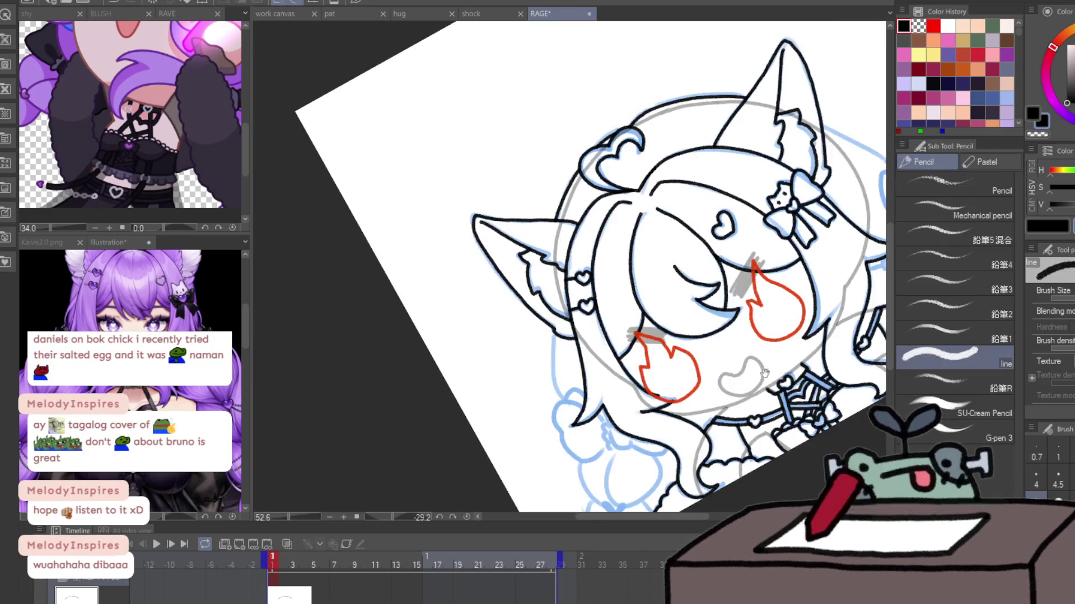
{"action": "mouse_move", "coordinate": [765, 372]}
{"action": "left_mouse_down"}
{"action": "mouse_move", "coordinate": [455, 440]}
{"action": "mouse_move", "coordinate": [411, 408]}
{"action": "left_mouse_up"}
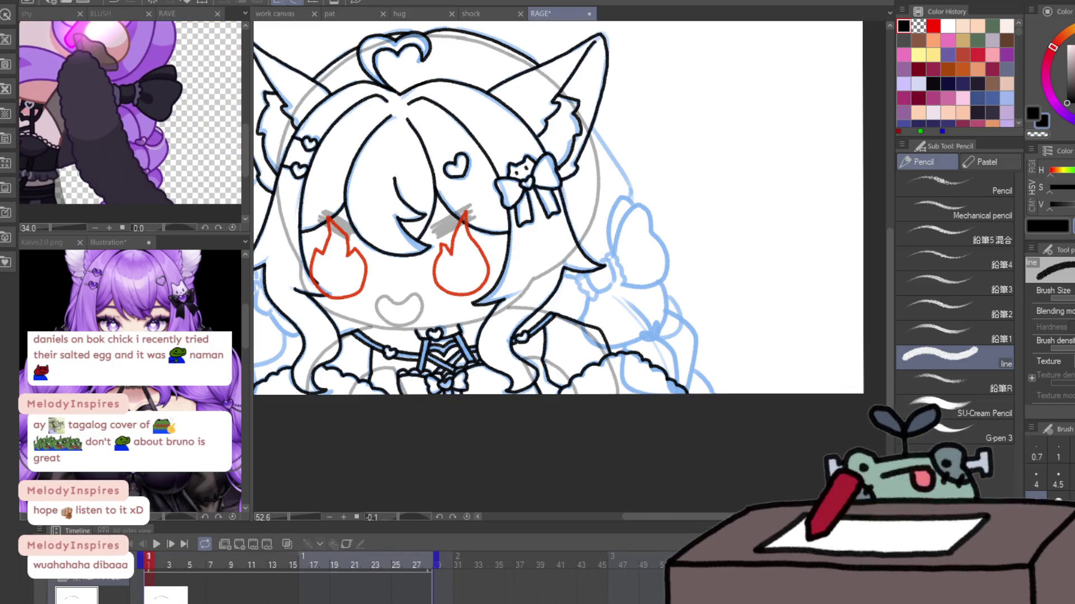
- Ink the hair loop around the bow, the bow loop and the cuff's ruffles, fixing one misplaced stroke
{"action": "scroll", "coordinate": [605, 289], "scroll_direction": "up", "scroll_amount": 4}
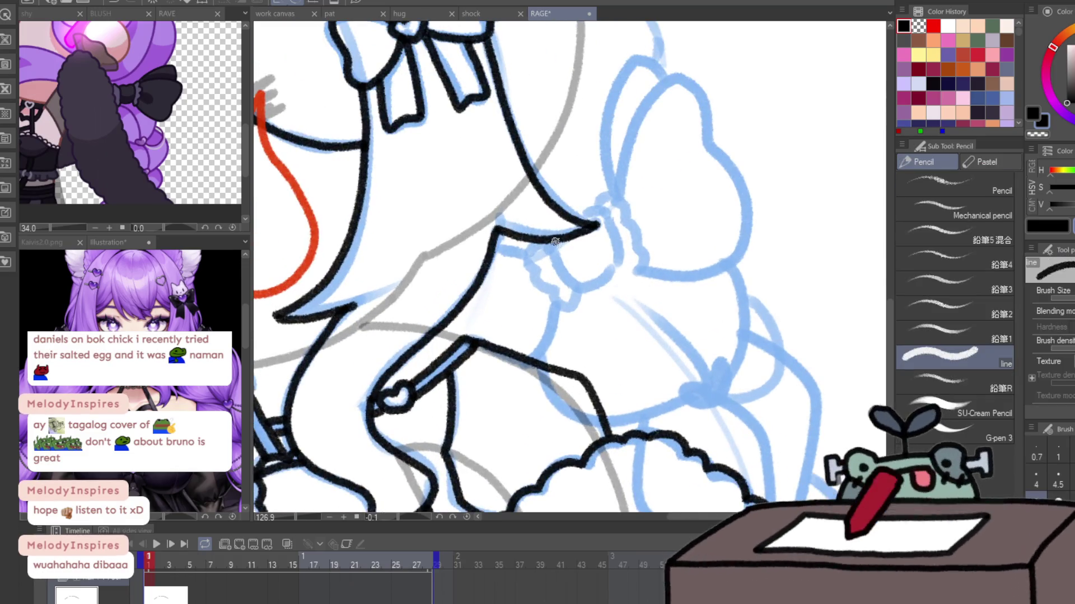
{"action": "mouse_move", "coordinate": [555, 242]}
{"action": "left_mouse_down"}
{"action": "mouse_move", "coordinate": [606, 204]}
{"action": "mouse_move", "coordinate": [618, 271]}
{"action": "left_mouse_up"}
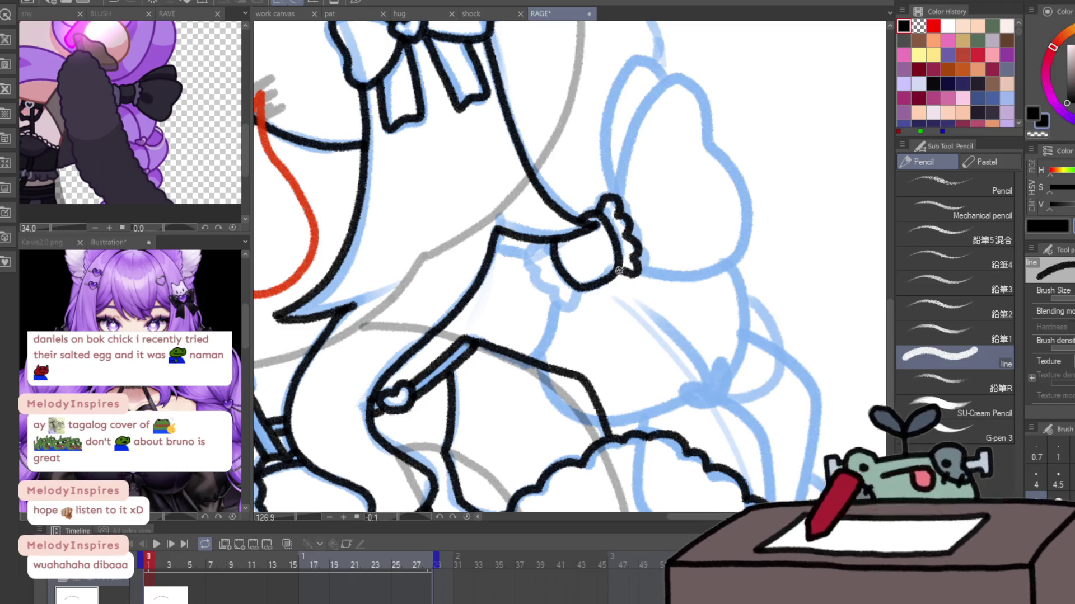
{"action": "left_click_drag", "start_coordinate": [576, 305], "coordinate": [534, 244]}
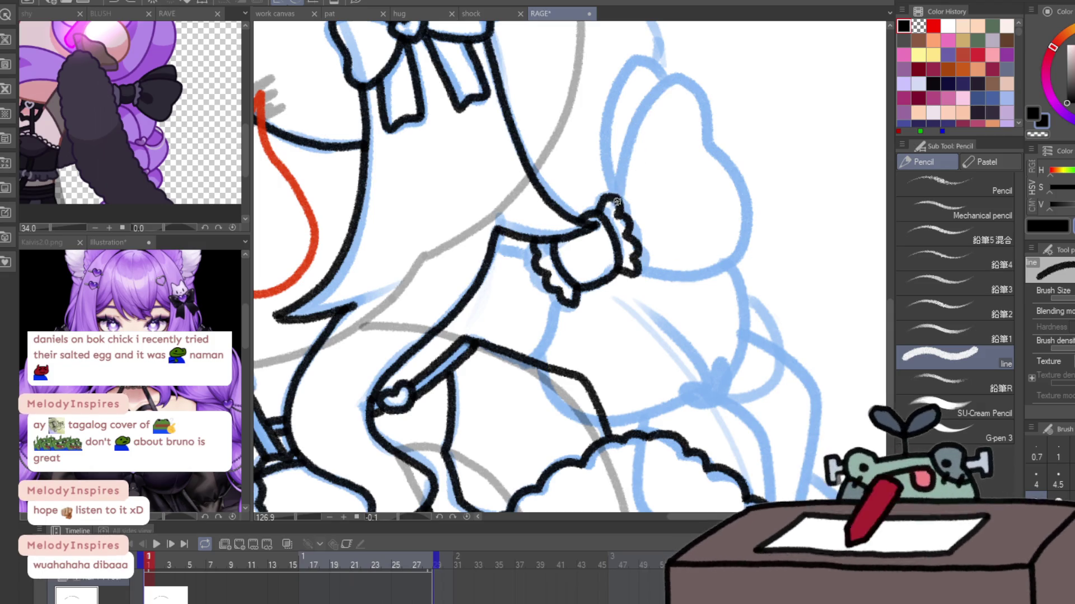
{"action": "mouse_move", "coordinate": [617, 202]}
{"action": "left_mouse_down"}
{"action": "mouse_move", "coordinate": [709, 273]}
{"action": "mouse_move", "coordinate": [637, 273]}
{"action": "left_mouse_up"}
{"action": "left_click_drag", "start_coordinate": [610, 188], "coordinate": [668, 94]}
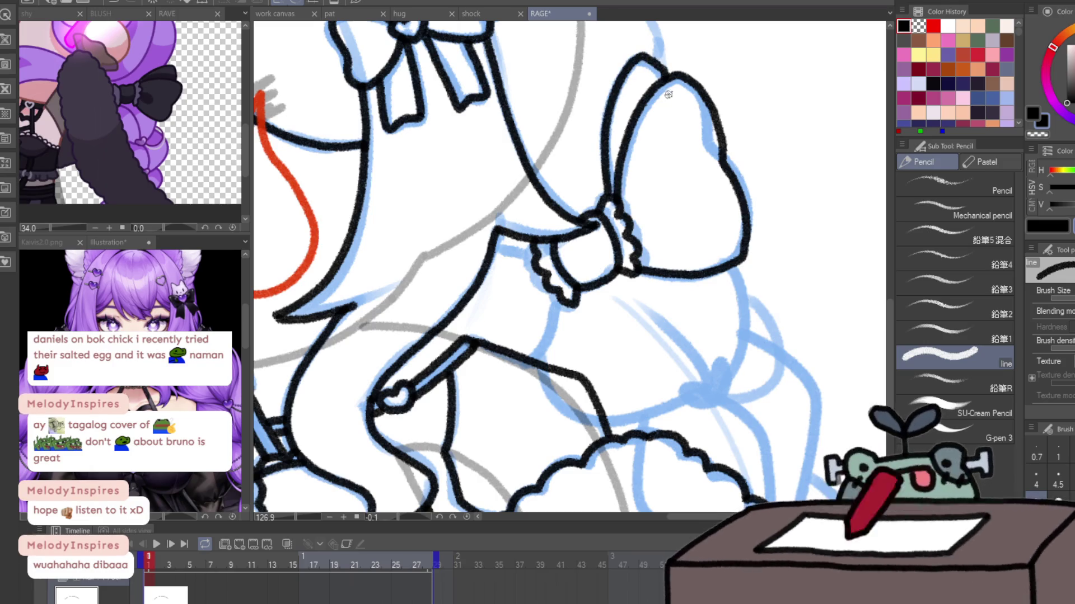
{"action": "left_click_drag", "start_coordinate": [566, 302], "coordinate": [538, 364]}
{"action": "mouse_move", "coordinate": [533, 253]}
{"action": "left_mouse_down"}
{"action": "mouse_move", "coordinate": [503, 247]}
{"action": "mouse_move", "coordinate": [642, 255]}
{"action": "mouse_move", "coordinate": [614, 269]}
{"action": "left_mouse_up"}
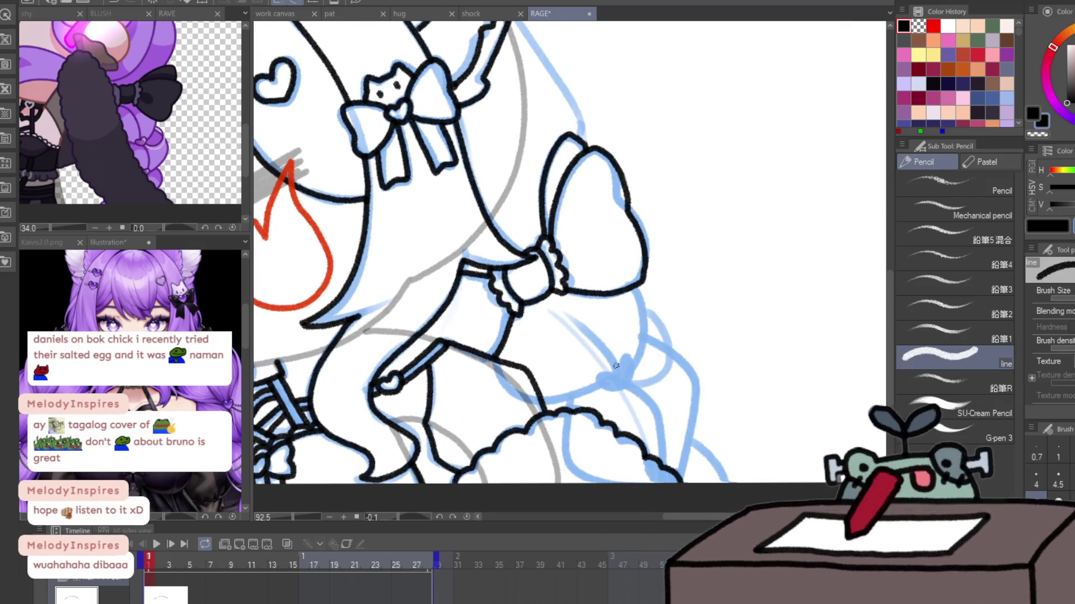
{"action": "mouse_move", "coordinate": [616, 366]}
{"action": "left_mouse_down"}
{"action": "mouse_move", "coordinate": [632, 369]}
{"action": "mouse_move", "coordinate": [610, 389]}
{"action": "mouse_move", "coordinate": [629, 358]}
{"action": "mouse_move", "coordinate": [616, 372]}
{"action": "left_mouse_up"}
{"action": "key", "text": "ctrl+z"}
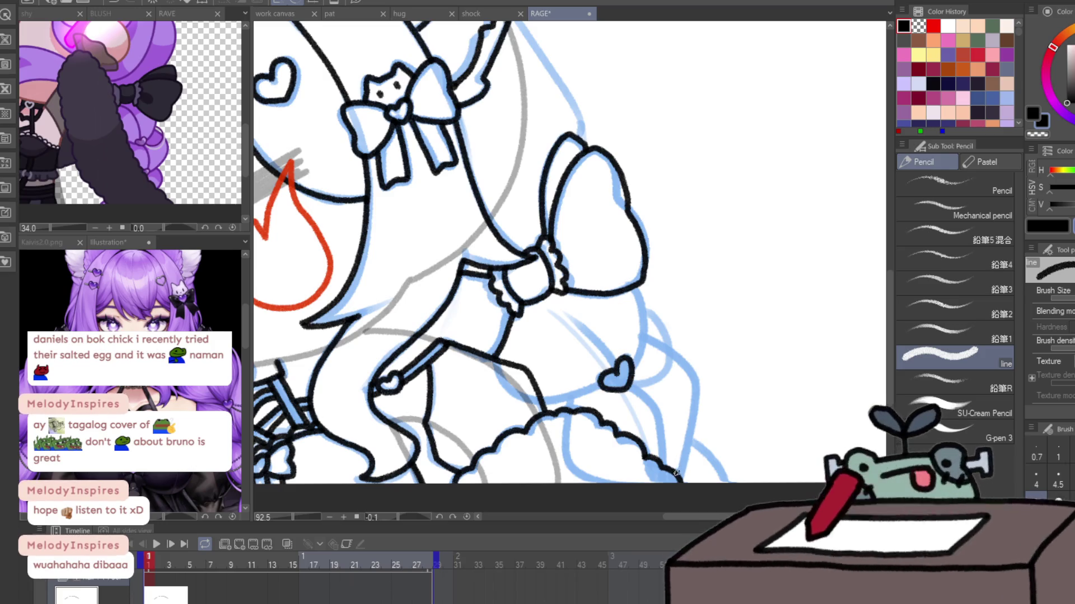
{"action": "left_click_drag", "start_coordinate": [677, 473], "coordinate": [693, 480]}
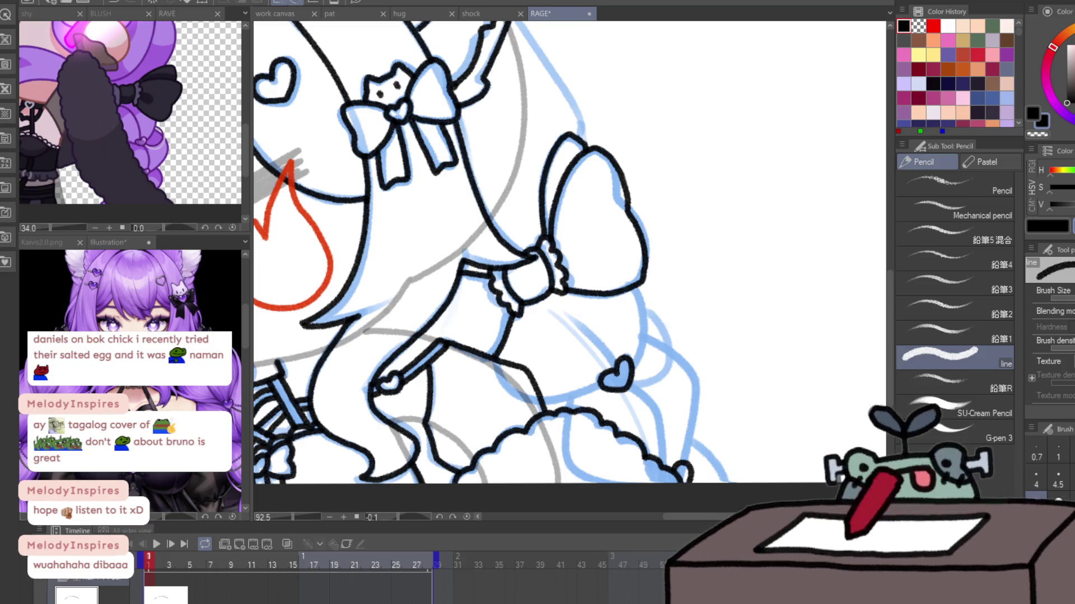
- Trace the blue arm sketch, plus the lines below the cuff frill and under the heart
{"action": "left_click_drag", "start_coordinate": [560, 168], "coordinate": [598, 291]}
{"action": "mouse_move", "coordinate": [555, 143]}
{"action": "left_mouse_down"}
{"action": "mouse_move", "coordinate": [621, 241]}
{"action": "mouse_move", "coordinate": [621, 262]}
{"action": "left_mouse_up"}
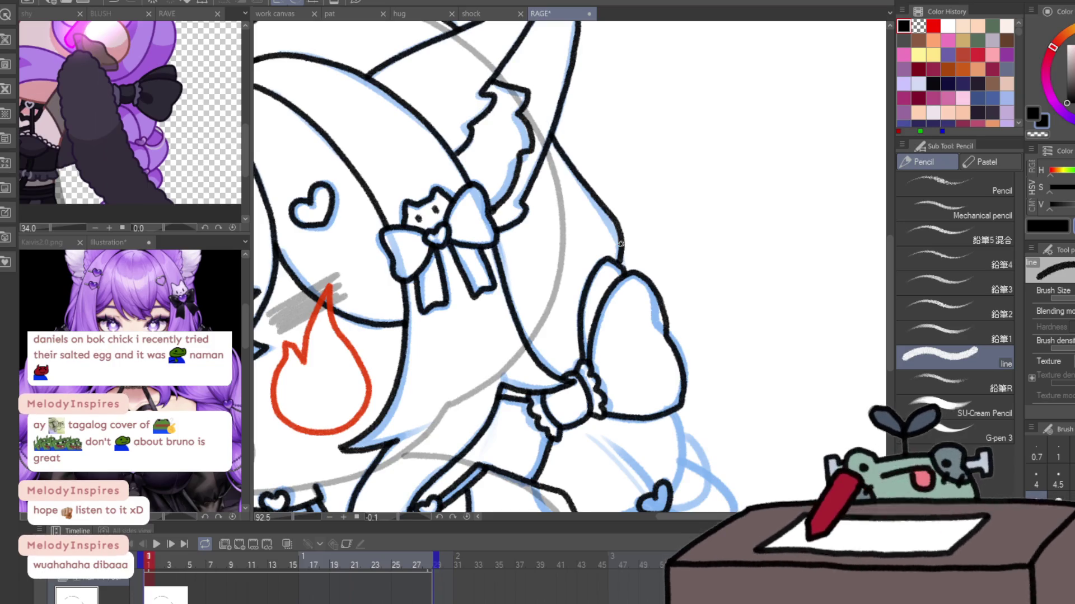
{"action": "scroll", "coordinate": [710, 350], "scroll_direction": "left", "scroll_amount": 3}
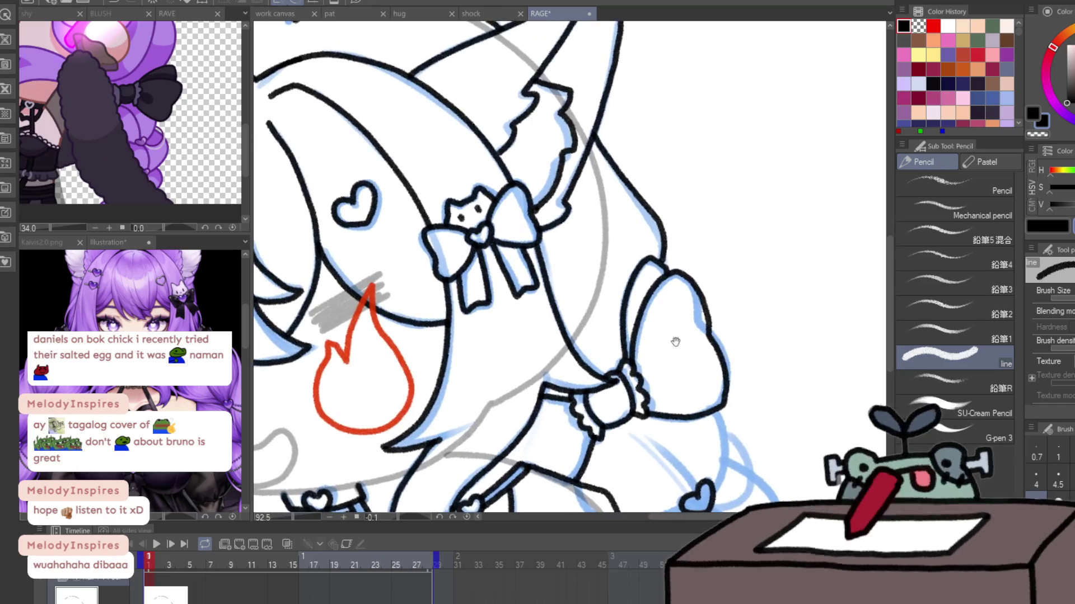
{"action": "left_click_drag", "start_coordinate": [751, 408], "coordinate": [700, 257]}
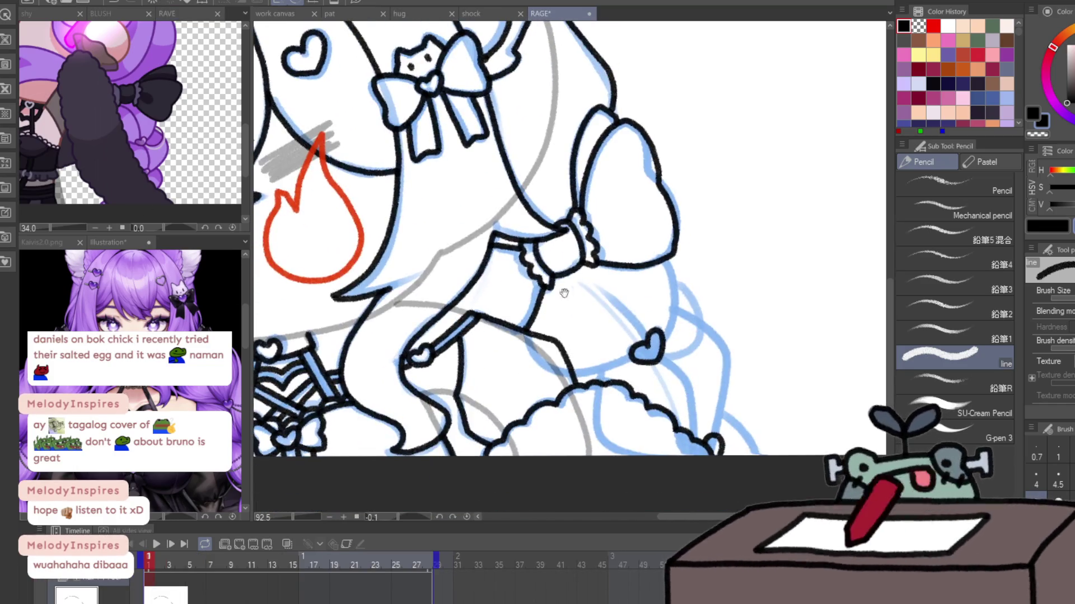
{"action": "left_click_drag", "start_coordinate": [577, 272], "coordinate": [644, 331]}
{"action": "key", "text": "ctrl+z"}
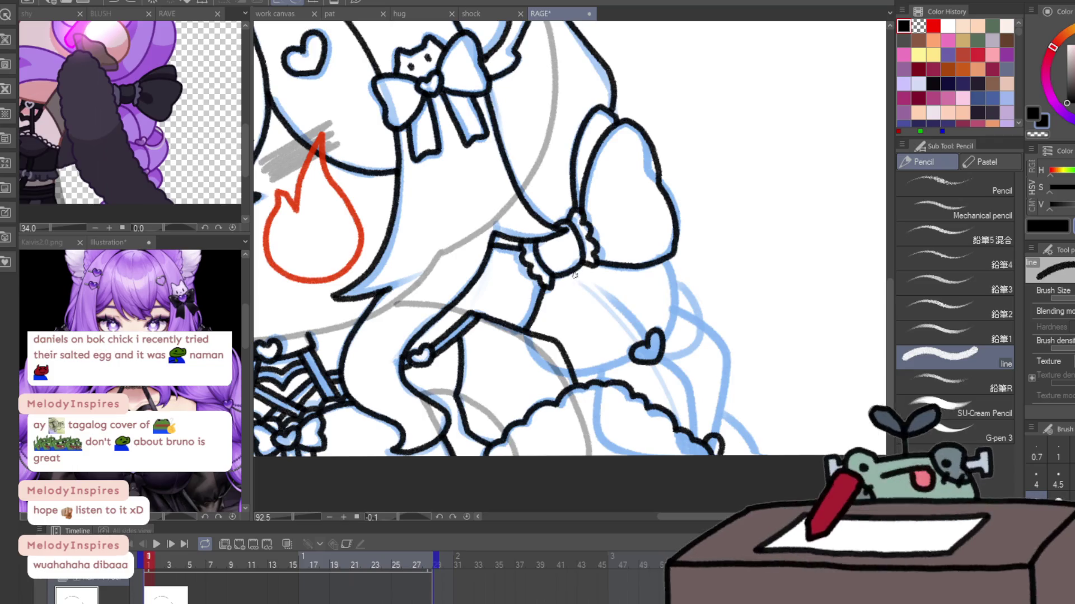
{"action": "mouse_move", "coordinate": [574, 272]}
{"action": "left_mouse_down"}
{"action": "mouse_move", "coordinate": [628, 303]}
{"action": "mouse_move", "coordinate": [647, 334]}
{"action": "left_mouse_up"}
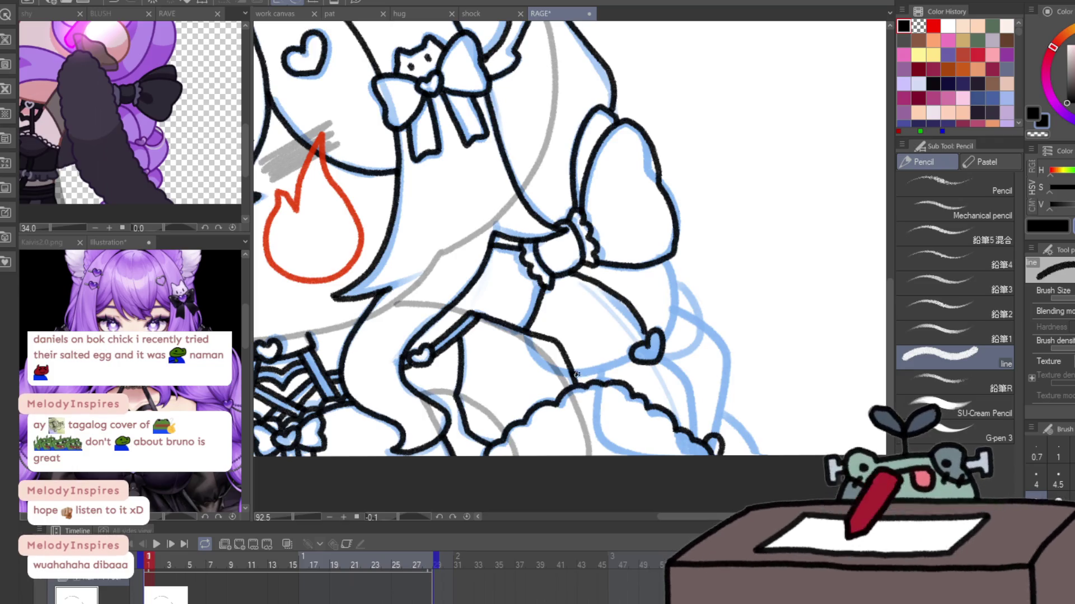
{"action": "mouse_move", "coordinate": [576, 374]}
{"action": "left_mouse_down"}
{"action": "mouse_move", "coordinate": [644, 348]}
{"action": "mouse_move", "coordinate": [644, 330]}
{"action": "left_mouse_up"}
{"action": "mouse_move", "coordinate": [672, 260]}
{"action": "left_mouse_down"}
{"action": "mouse_move", "coordinate": [668, 325]}
{"action": "mouse_move", "coordinate": [686, 402]}
{"action": "mouse_move", "coordinate": [724, 357]}
{"action": "mouse_move", "coordinate": [760, 415]}
{"action": "left_mouse_up"}
{"action": "scroll", "coordinate": [668, 326], "scroll_direction": "down", "scroll_amount": 2}
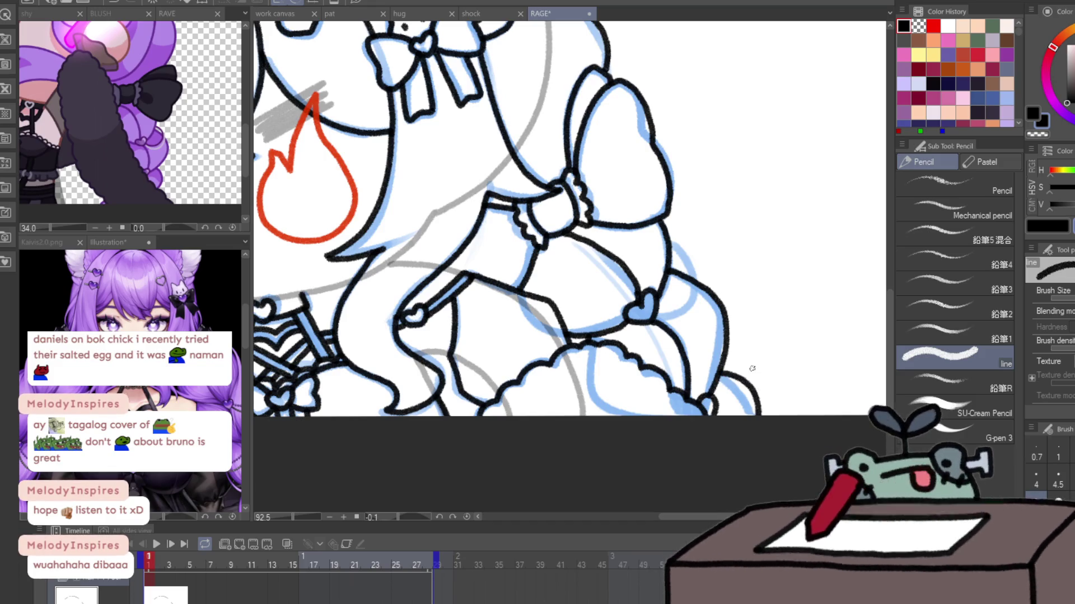
{"action": "left_click_drag", "start_coordinate": [752, 368], "coordinate": [384, 438]}
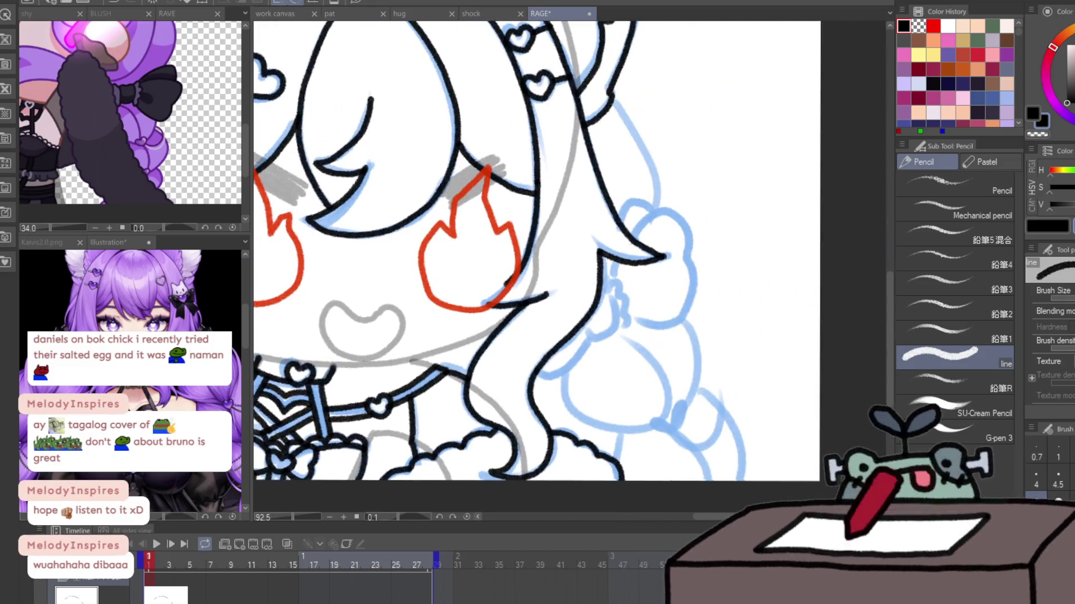
- Ink the hair tip curves and edge, redoing two strokes, and draw a small heart on the braid
{"action": "mouse_move", "coordinate": [602, 305]}
{"action": "left_mouse_down"}
{"action": "mouse_move", "coordinate": [579, 335]}
{"action": "mouse_move", "coordinate": [614, 302]}
{"action": "mouse_move", "coordinate": [627, 329]}
{"action": "mouse_move", "coordinate": [589, 343]}
{"action": "left_mouse_up"}
{"action": "key", "text": "ctrl+z"}
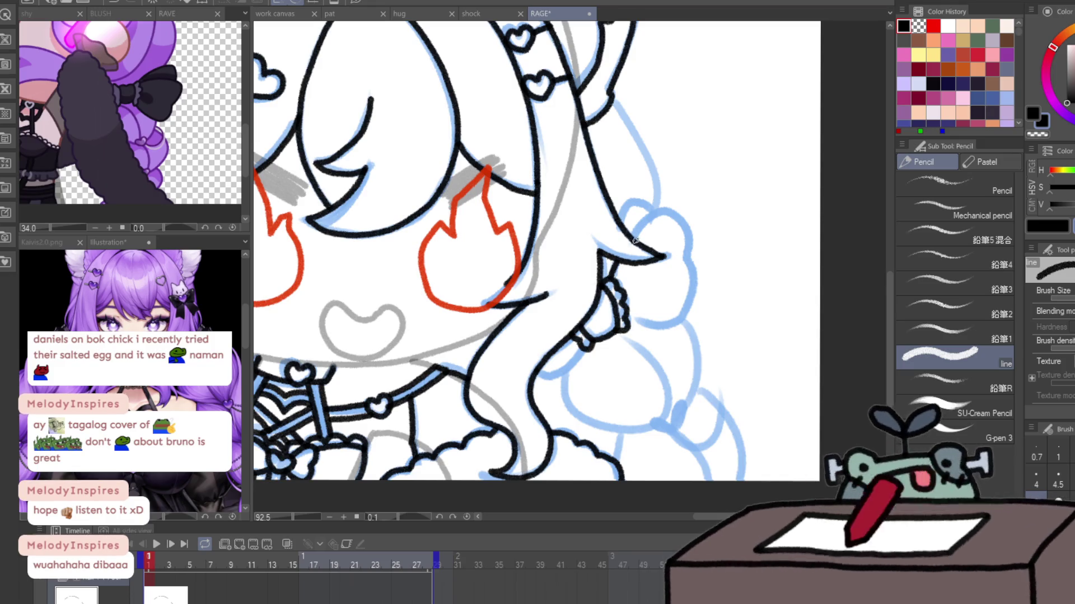
{"action": "left_click_drag", "start_coordinate": [631, 237], "coordinate": [688, 263]}
{"action": "key", "text": "ctrl+z"}
{"action": "mouse_move", "coordinate": [630, 240]}
{"action": "left_mouse_down"}
{"action": "mouse_move", "coordinate": [679, 219]}
{"action": "mouse_move", "coordinate": [627, 324]}
{"action": "left_mouse_up"}
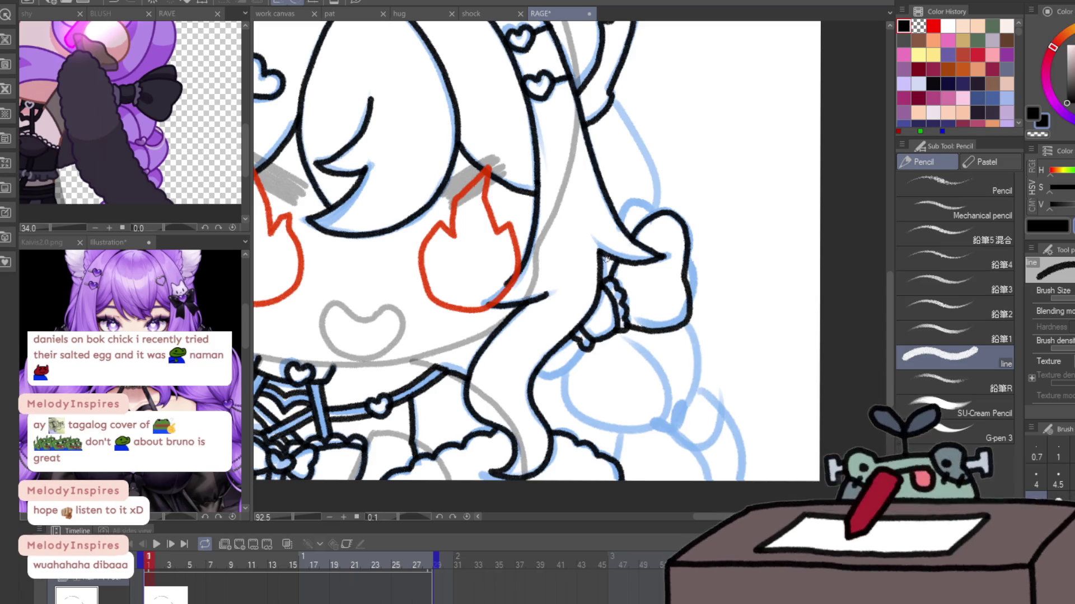
{"action": "left_click_drag", "start_coordinate": [606, 254], "coordinate": [603, 278]}
{"action": "mouse_move", "coordinate": [619, 215]}
{"action": "left_mouse_down"}
{"action": "mouse_move", "coordinate": [649, 196]}
{"action": "mouse_move", "coordinate": [659, 215]}
{"action": "left_mouse_up"}
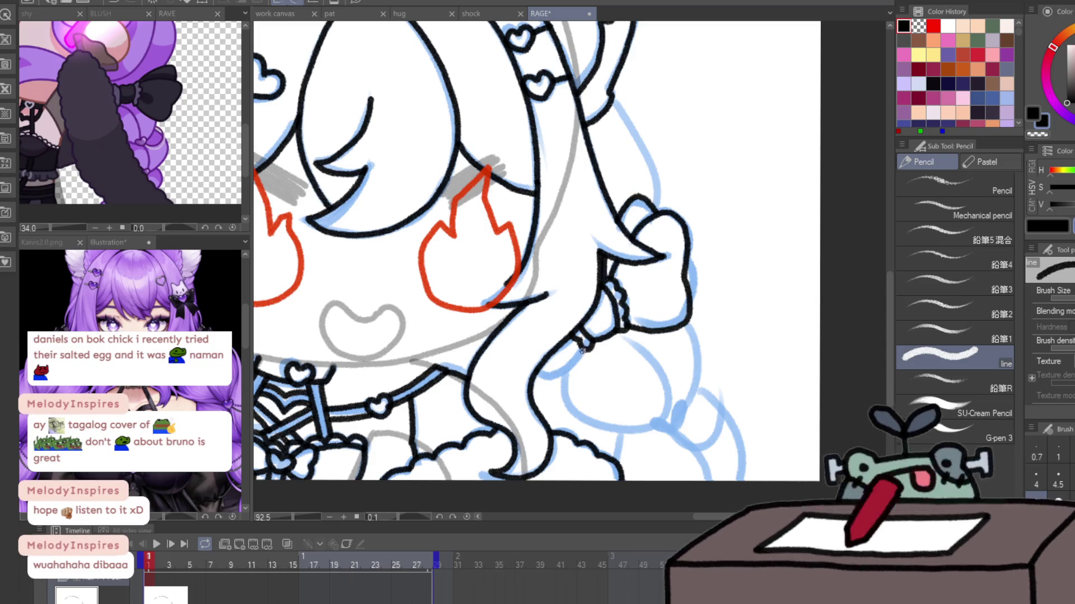
{"action": "left_click_drag", "start_coordinate": [582, 350], "coordinate": [534, 392]}
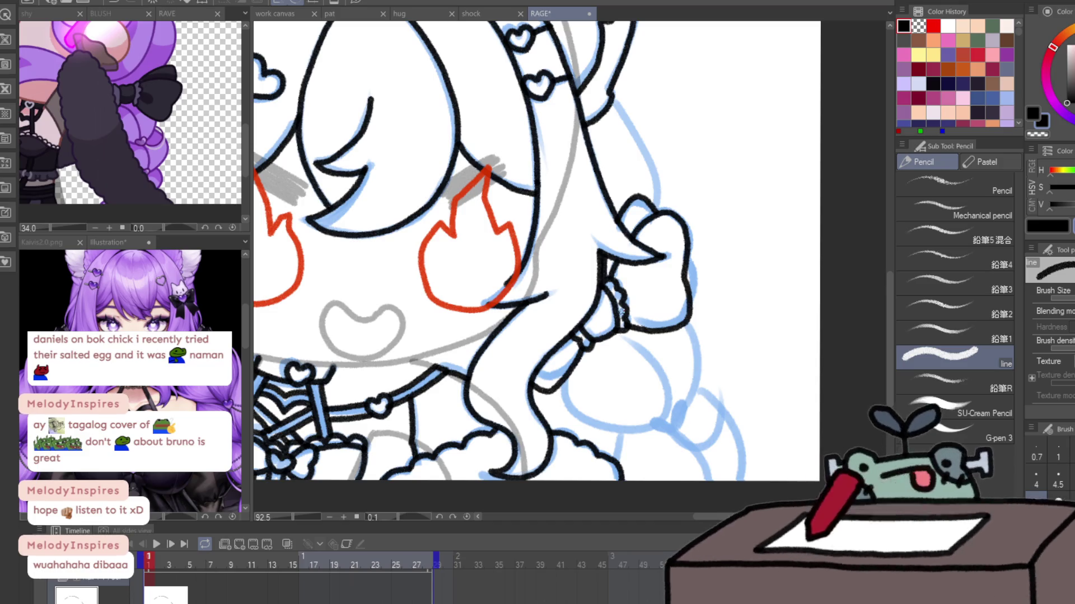
{"action": "mouse_move", "coordinate": [666, 415]}
{"action": "left_mouse_down"}
{"action": "mouse_move", "coordinate": [660, 432]}
{"action": "mouse_move", "coordinate": [678, 408]}
{"action": "left_mouse_up"}
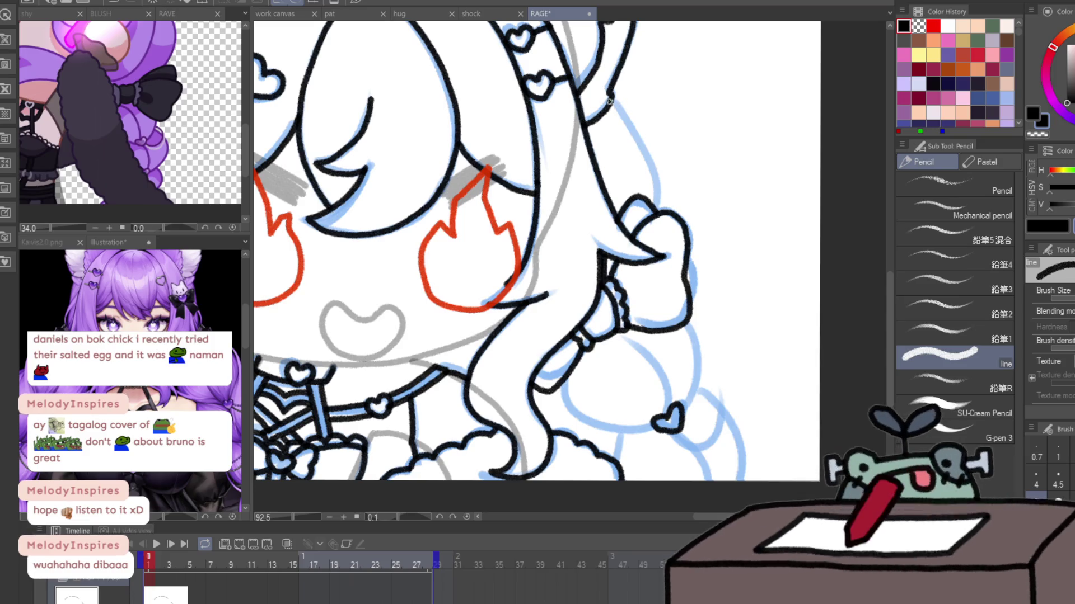
- Outline the outer hair edge and the inner and outer curves of the lower hair lock
{"action": "left_click_drag", "start_coordinate": [610, 101], "coordinate": [657, 192]}
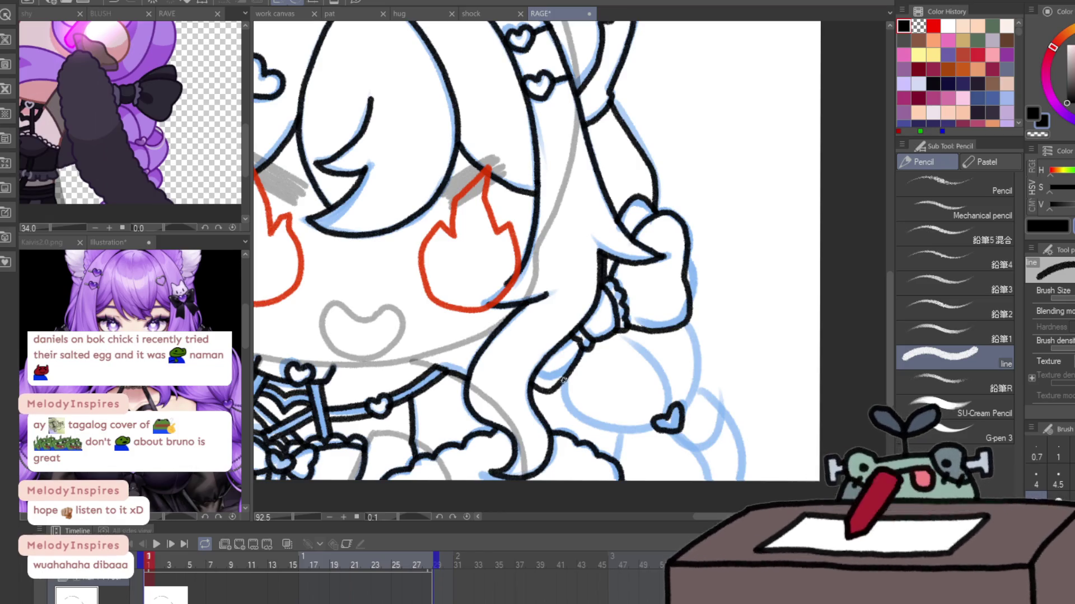
{"action": "left_click_drag", "start_coordinate": [563, 378], "coordinate": [656, 430]}
{"action": "left_click_drag", "start_coordinate": [618, 338], "coordinate": [664, 419]}
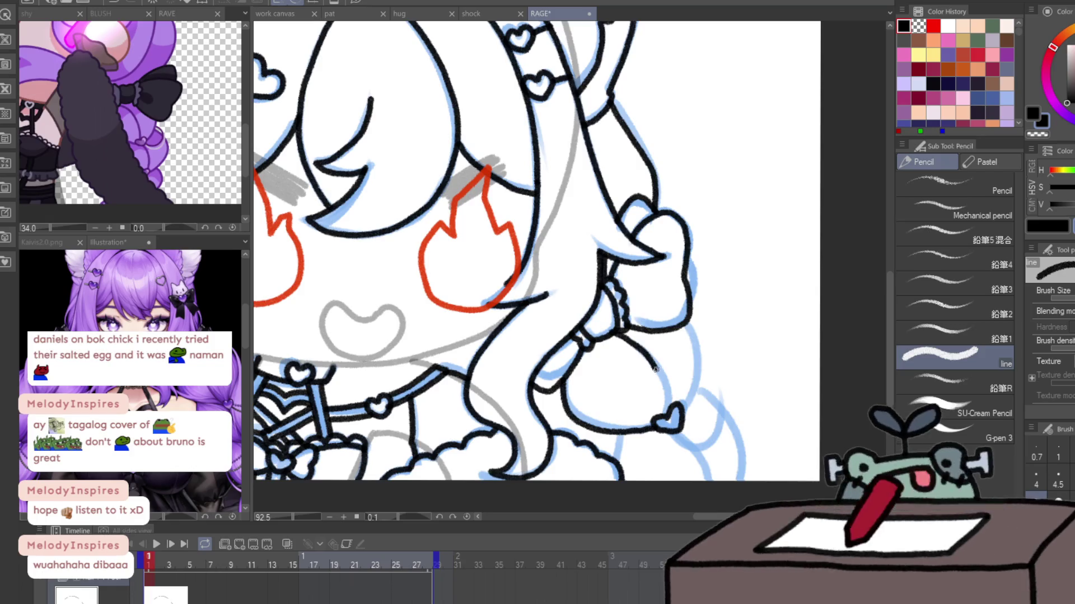
{"action": "mouse_move", "coordinate": [682, 324]}
{"action": "left_mouse_down"}
{"action": "mouse_move", "coordinate": [673, 428]}
{"action": "mouse_move", "coordinate": [616, 458]}
{"action": "left_mouse_up"}
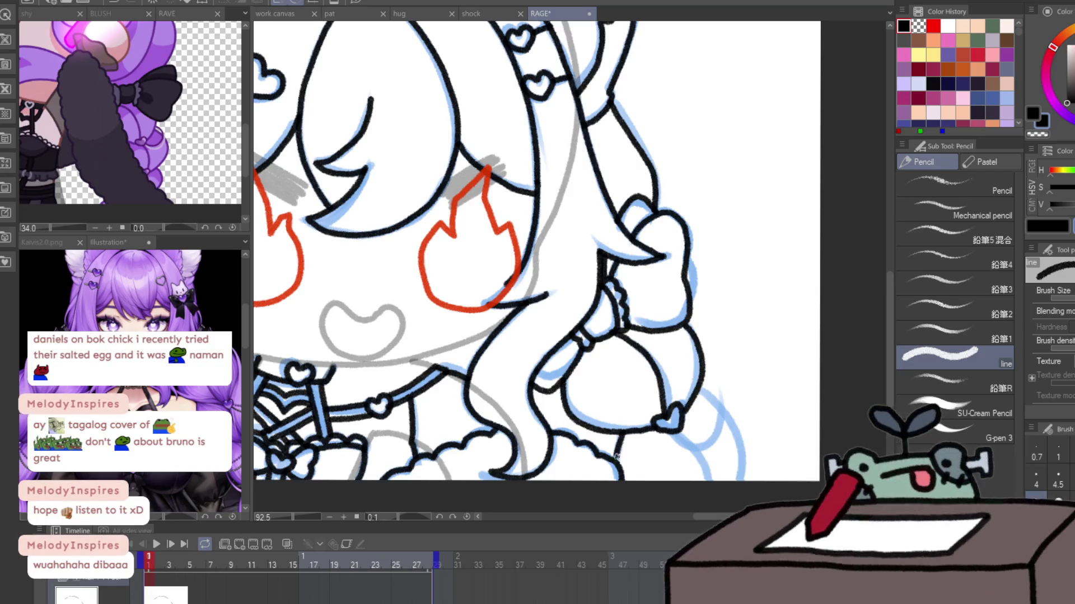
{"action": "left_click_drag", "start_coordinate": [677, 431], "coordinate": [708, 461]}
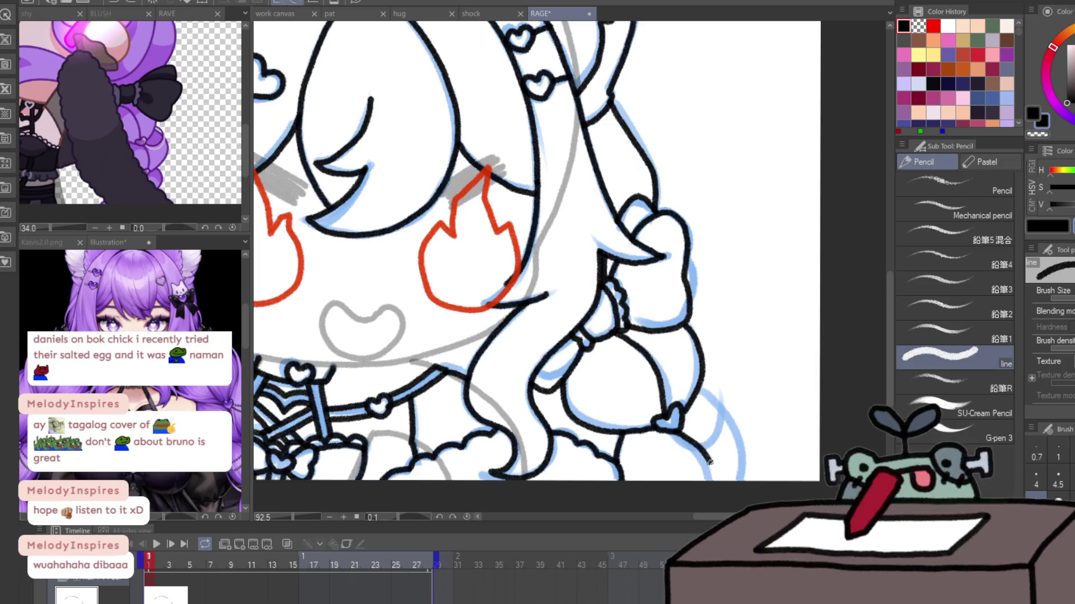
{"action": "left_click_drag", "start_coordinate": [699, 390], "coordinate": [733, 483]}
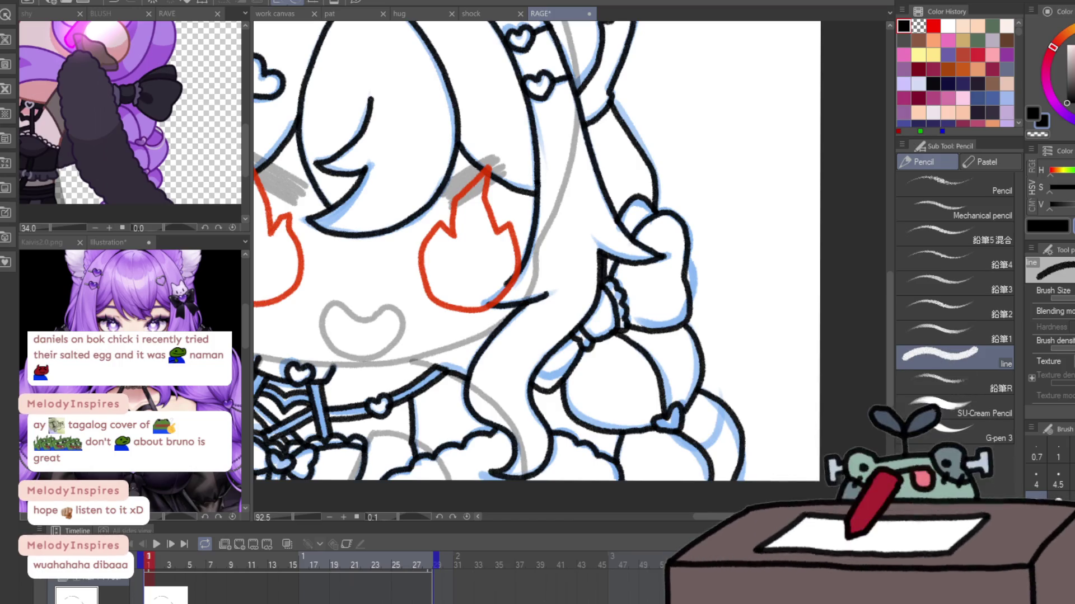
{"action": "scroll", "coordinate": [536, 251], "scroll_direction": "down", "scroll_amount": 5}
{"action": "scroll", "coordinate": [536, 251], "scroll_direction": "up", "scroll_amount": 1}
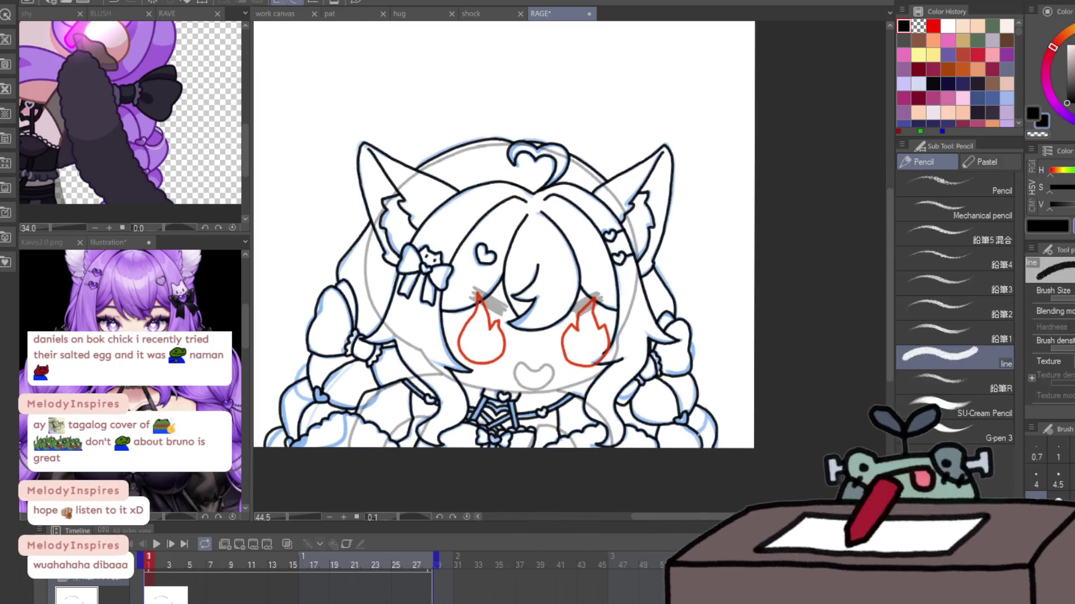
{"action": "left_click_drag", "start_coordinate": [493, 391], "coordinate": [362, 378]}
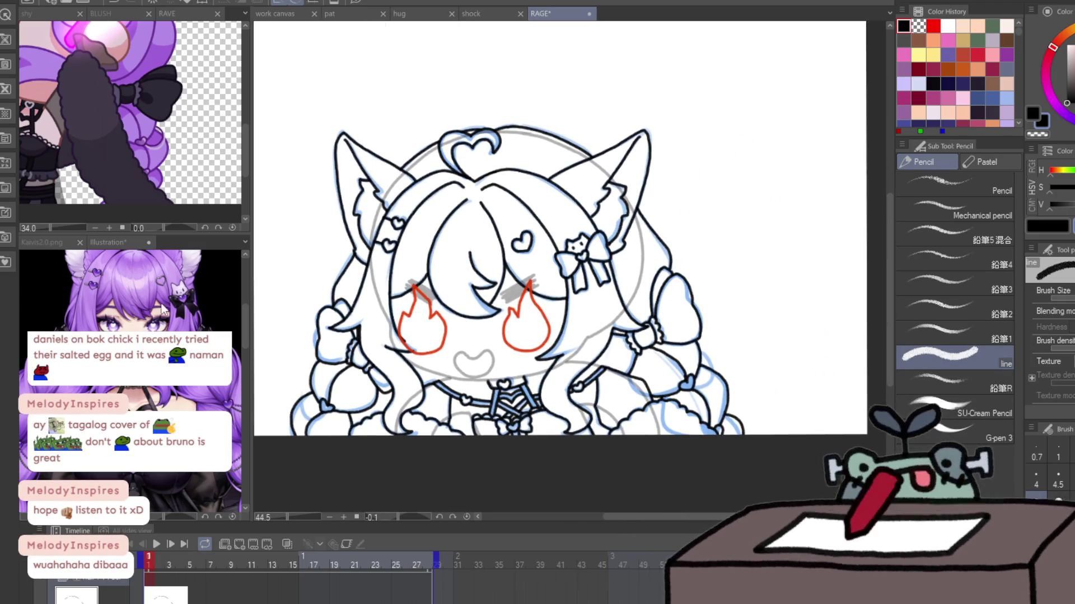
{"action": "scroll", "coordinate": [662, 416], "scroll_direction": "up", "scroll_amount": 5}
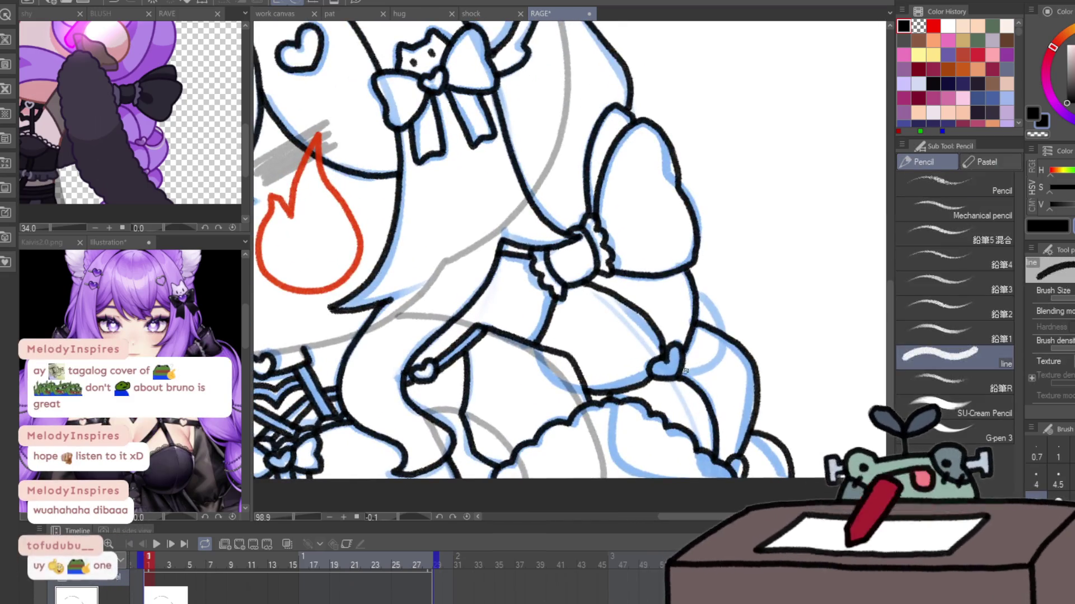
{"action": "left_click_drag", "start_coordinate": [683, 371], "coordinate": [724, 333]}
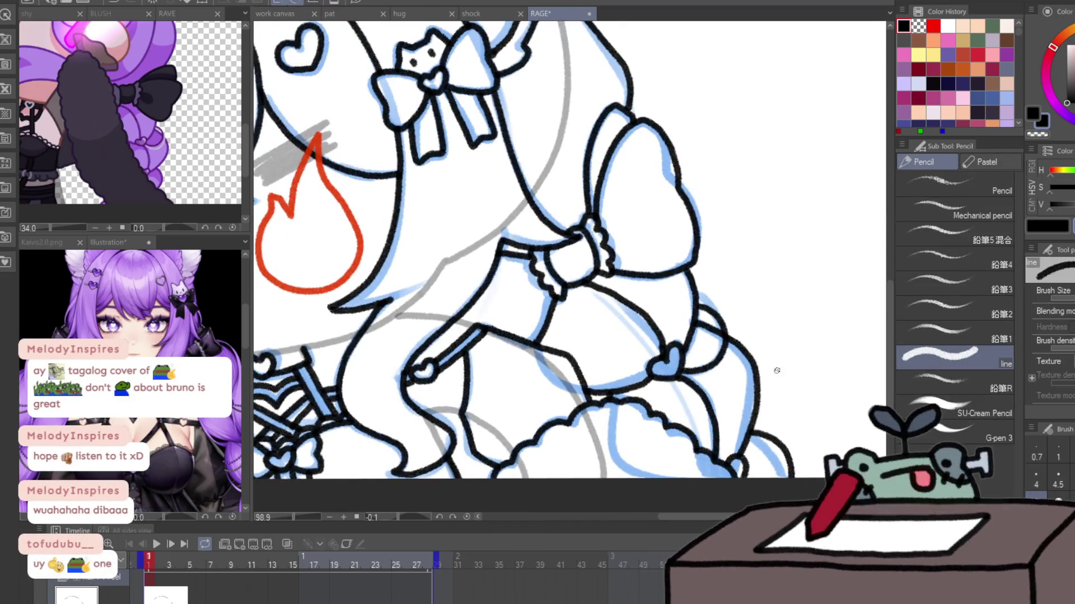
- Ink a curve on the other braid, zoom out to check the face, and advance to frame 2
{"action": "left_click_drag", "start_coordinate": [595, 387], "coordinate": [854, 361]}
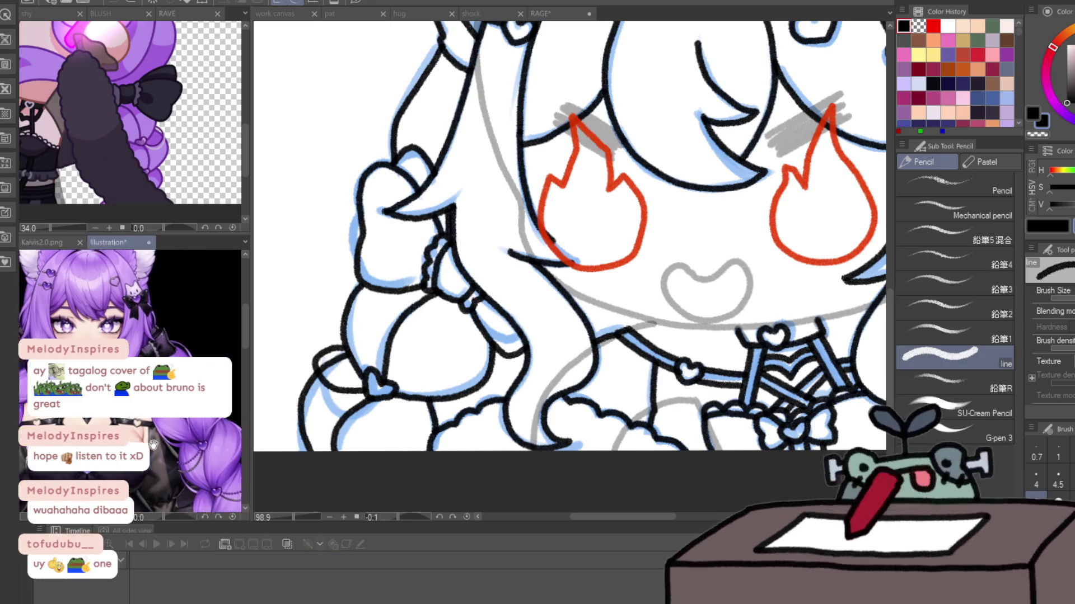
{"action": "left_click_drag", "start_coordinate": [346, 348], "coordinate": [313, 391]}
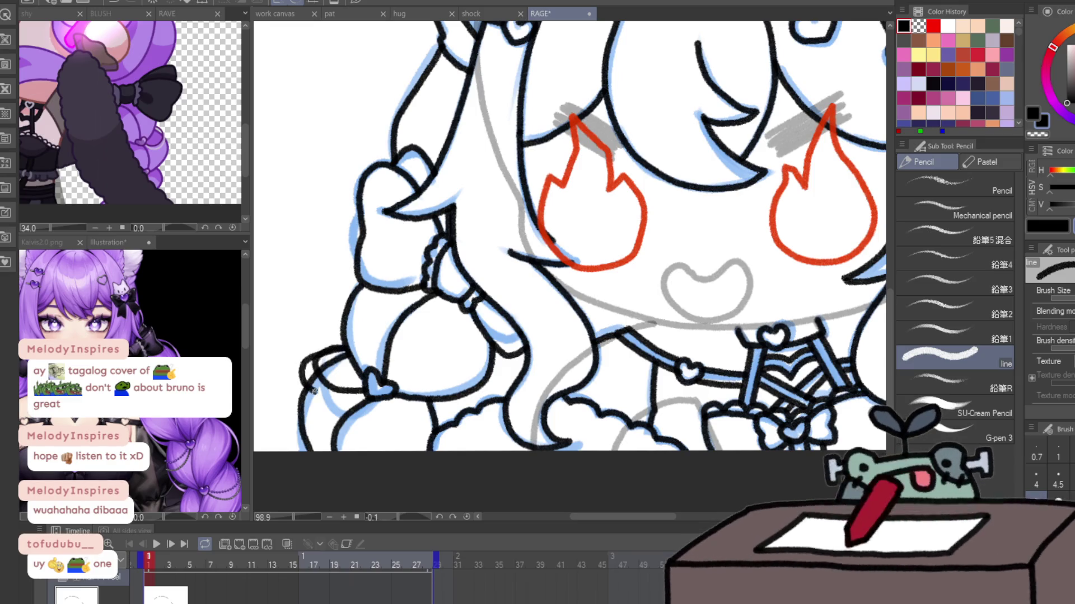
{"action": "left_click_drag", "start_coordinate": [436, 386], "coordinate": [744, 338]}
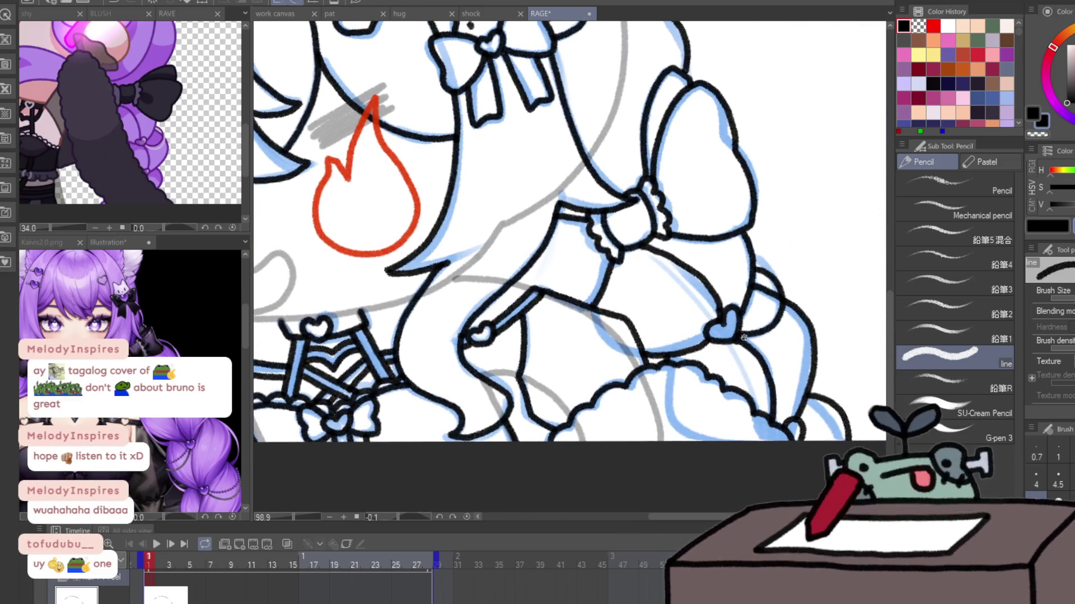
{"action": "mouse_move", "coordinate": [743, 338]}
{"action": "left_mouse_down"}
{"action": "mouse_move", "coordinate": [782, 351]}
{"action": "mouse_move", "coordinate": [785, 290]}
{"action": "left_mouse_up"}
{"action": "left_click_drag", "start_coordinate": [824, 341], "coordinate": [792, 341]}
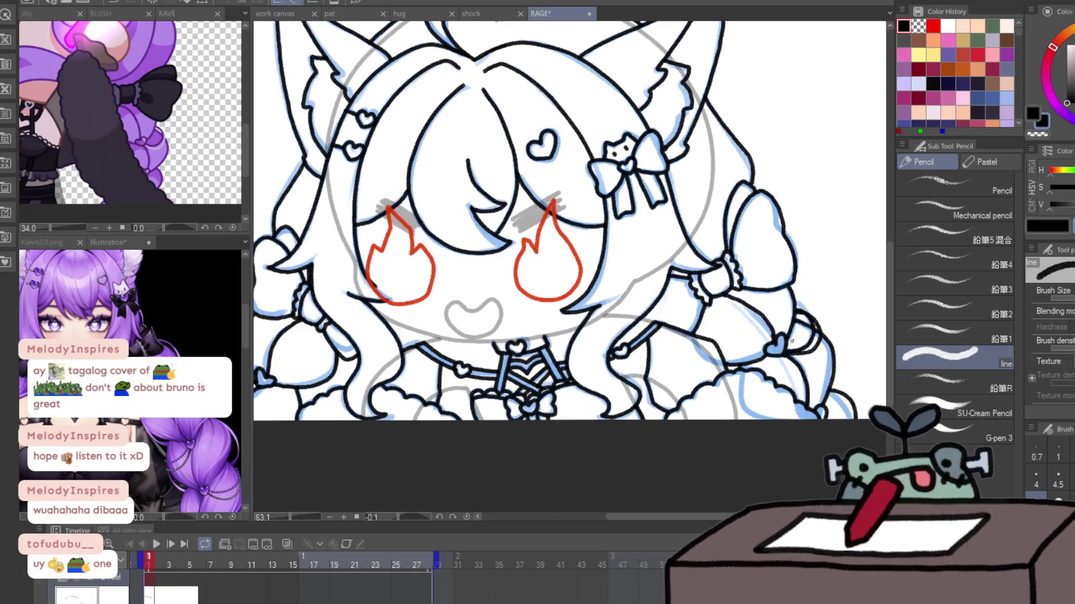
{"action": "key", "text": "Right"}
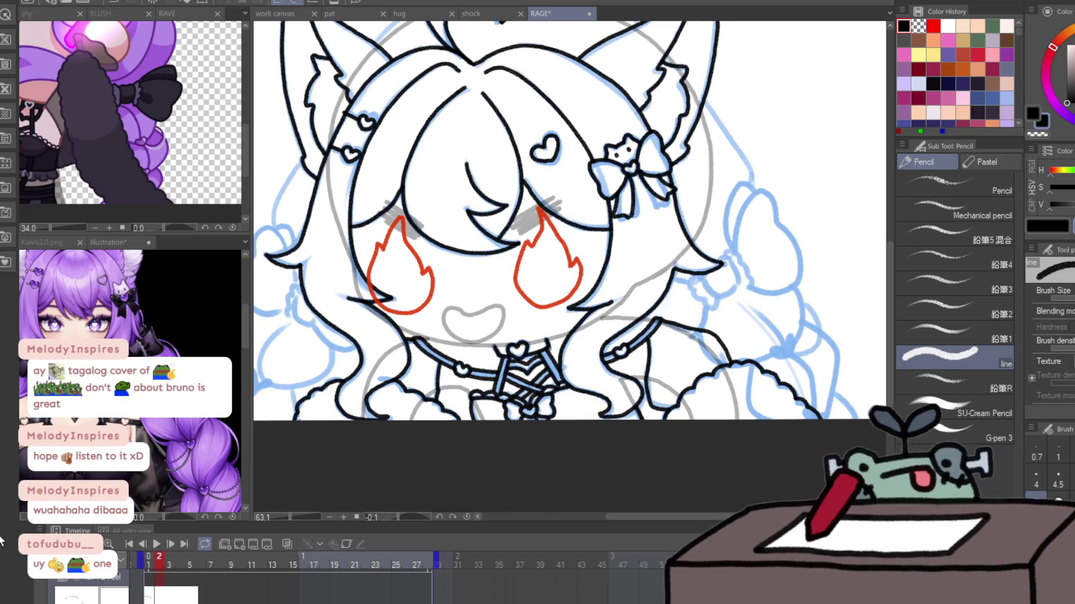
- On frame 2, zoom onto the braid and ink the cloud-shaped bow outline from the wrist, redrawing it once
{"action": "key", "text": "ctrl+space"}
{"action": "left_click", "coordinate": [789, 336]}
{"action": "left_click_drag", "start_coordinate": [645, 251], "coordinate": [674, 288]}
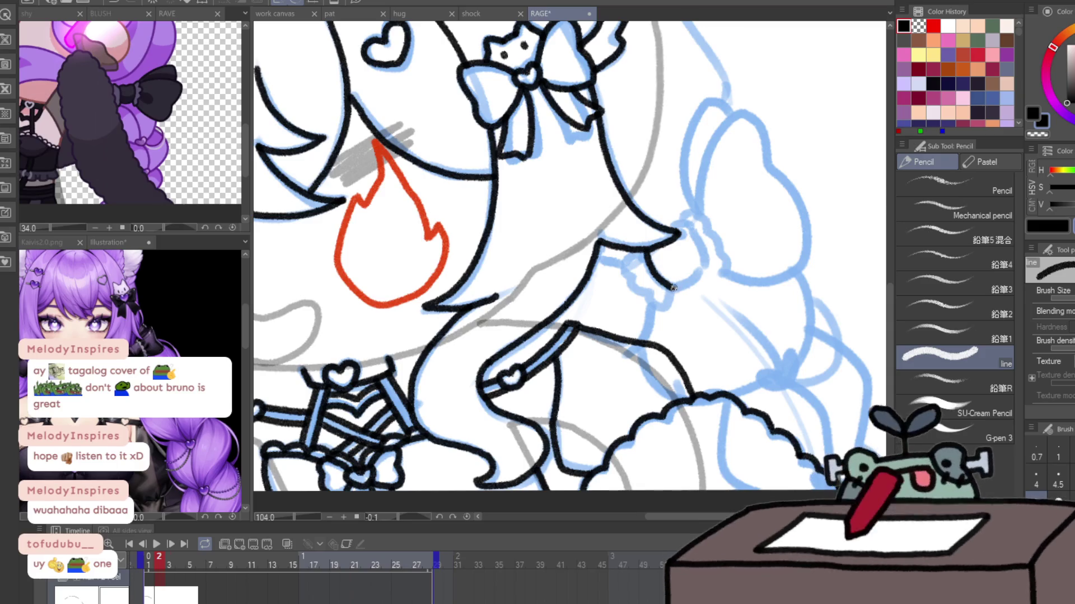
{"action": "mouse_move", "coordinate": [674, 230]}
{"action": "left_mouse_down"}
{"action": "mouse_move", "coordinate": [710, 238]}
{"action": "mouse_move", "coordinate": [707, 275]}
{"action": "mouse_move", "coordinate": [669, 305]}
{"action": "mouse_move", "coordinate": [628, 250]}
{"action": "left_mouse_up"}
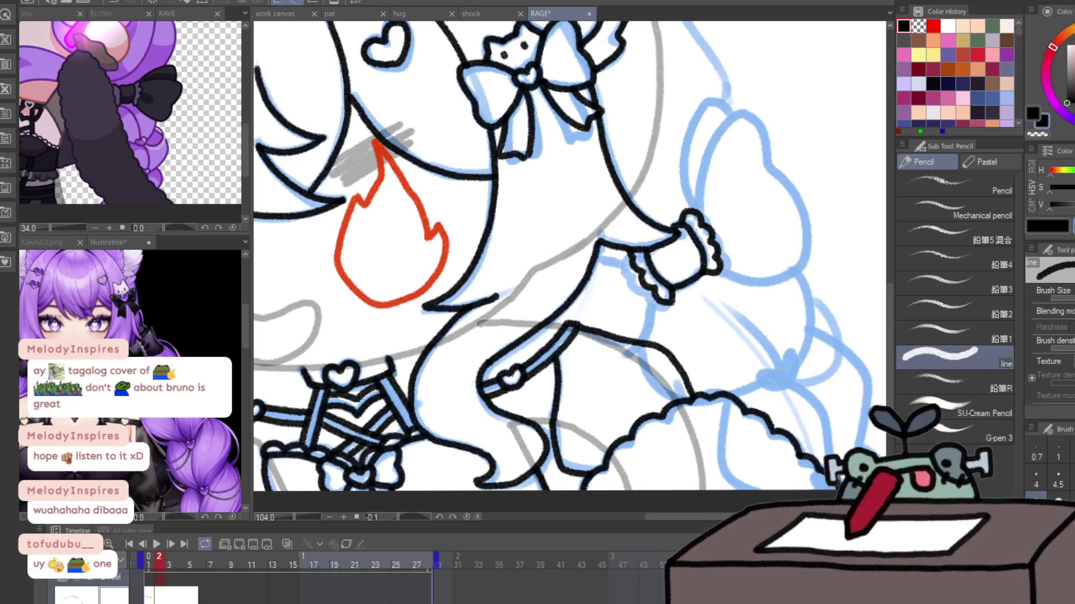
{"action": "mouse_move", "coordinate": [695, 213]}
{"action": "left_mouse_down"}
{"action": "mouse_move", "coordinate": [743, 274]}
{"action": "mouse_move", "coordinate": [720, 273]}
{"action": "left_mouse_up"}
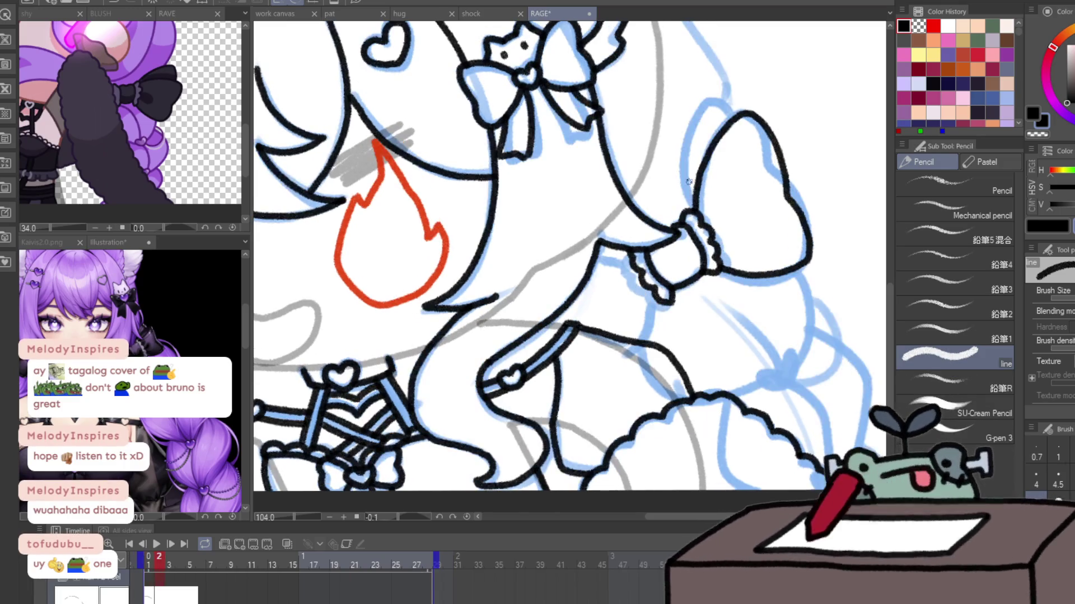
{"action": "key", "text": "ctrl+z"}
{"action": "key", "text": "ctrl+z"}
{"action": "left_click_drag", "start_coordinate": [694, 206], "coordinate": [785, 198]}
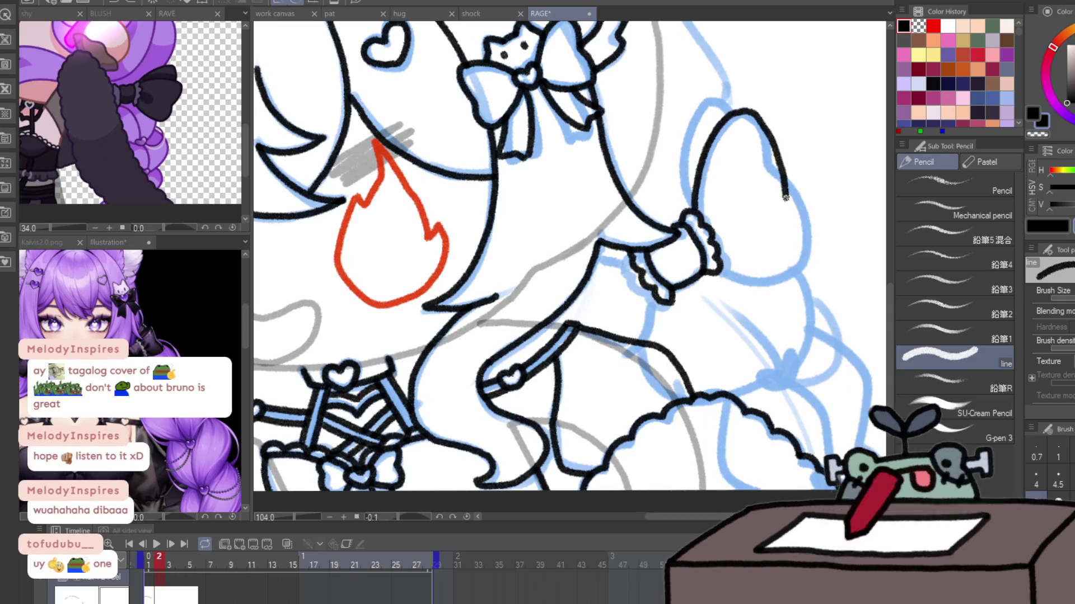
{"action": "left_click_drag", "start_coordinate": [797, 263], "coordinate": [724, 275]}
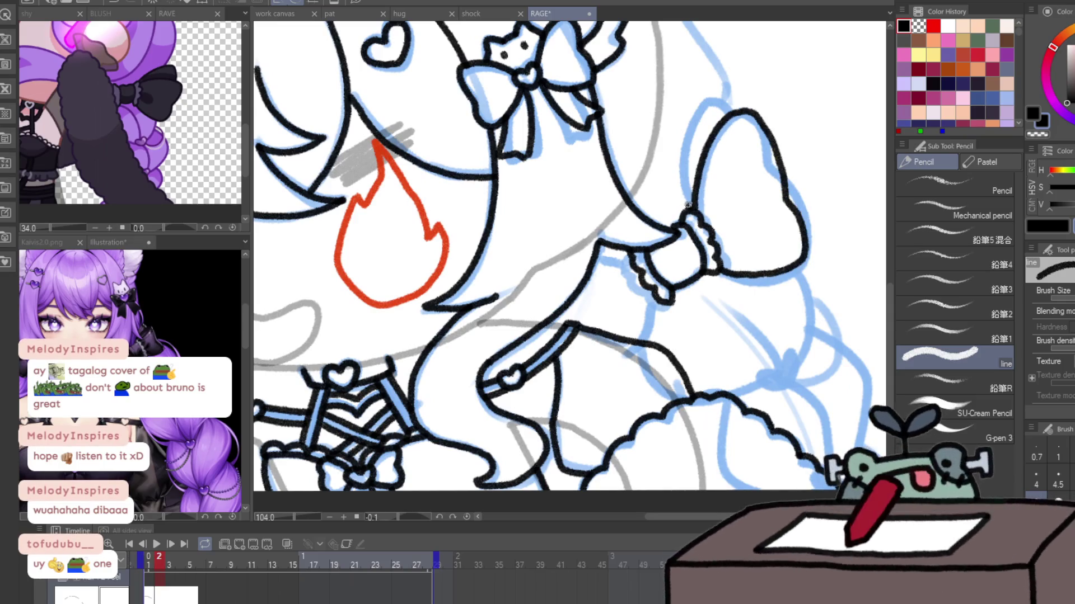
- Ink the sleeve's top curve and the wrist line below the cuff, then mirror the canvas view
{"action": "mouse_move", "coordinate": [690, 208]}
{"action": "left_mouse_down"}
{"action": "mouse_move", "coordinate": [714, 102]}
{"action": "mouse_move", "coordinate": [733, 117]}
{"action": "left_mouse_up"}
{"action": "key", "text": "ctrl+z"}
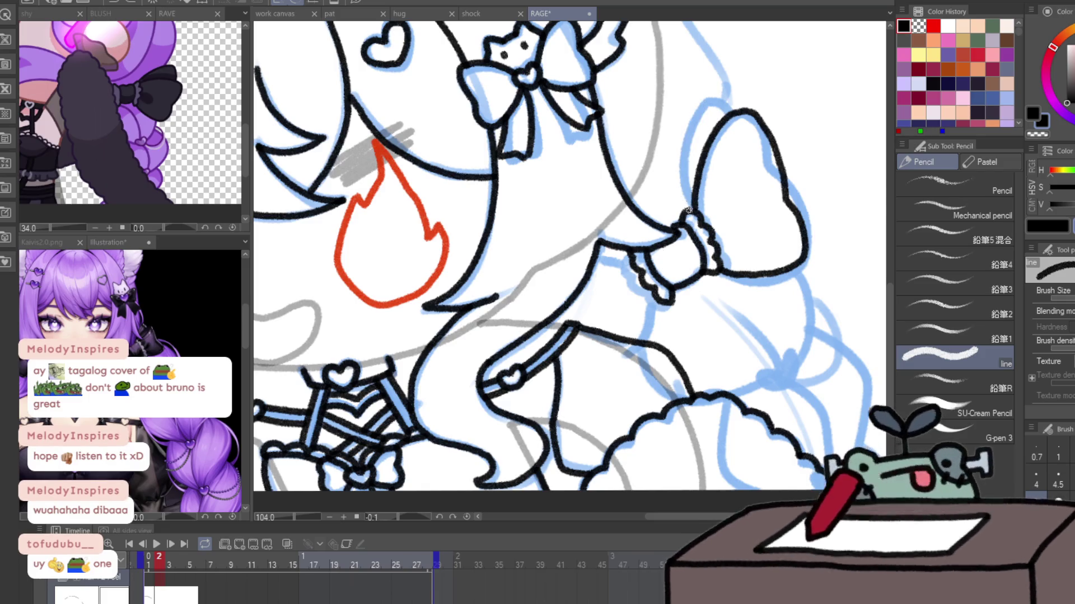
{"action": "mouse_move", "coordinate": [688, 213]}
{"action": "left_mouse_down"}
{"action": "mouse_move", "coordinate": [700, 109]}
{"action": "mouse_move", "coordinate": [734, 114]}
{"action": "left_mouse_up"}
{"action": "left_click_drag", "start_coordinate": [664, 300], "coordinate": [655, 323]}
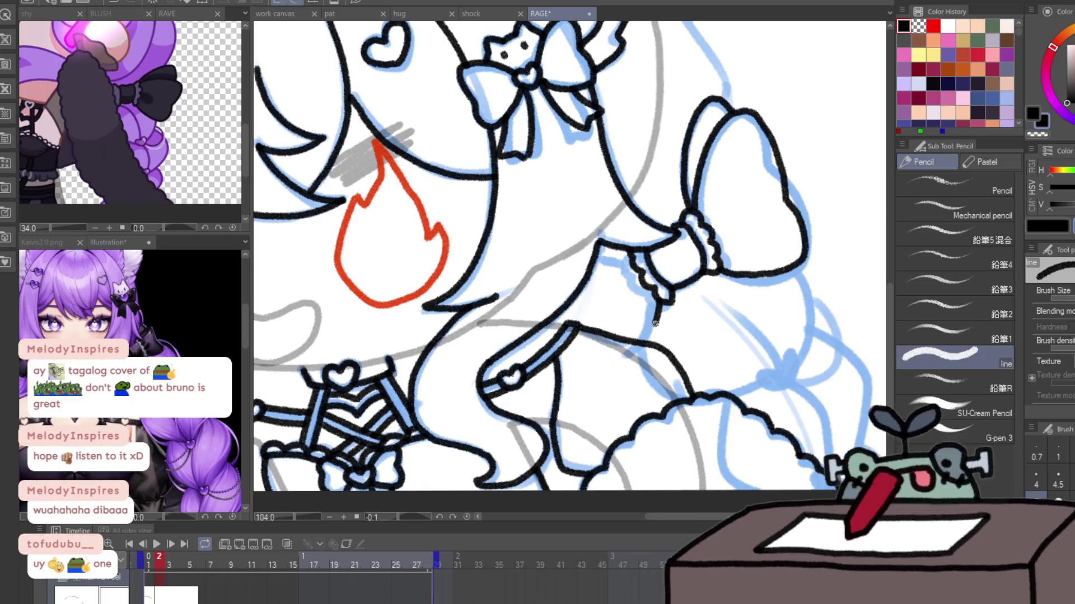
{"action": "left_click_drag", "start_coordinate": [622, 257], "coordinate": [594, 253]}
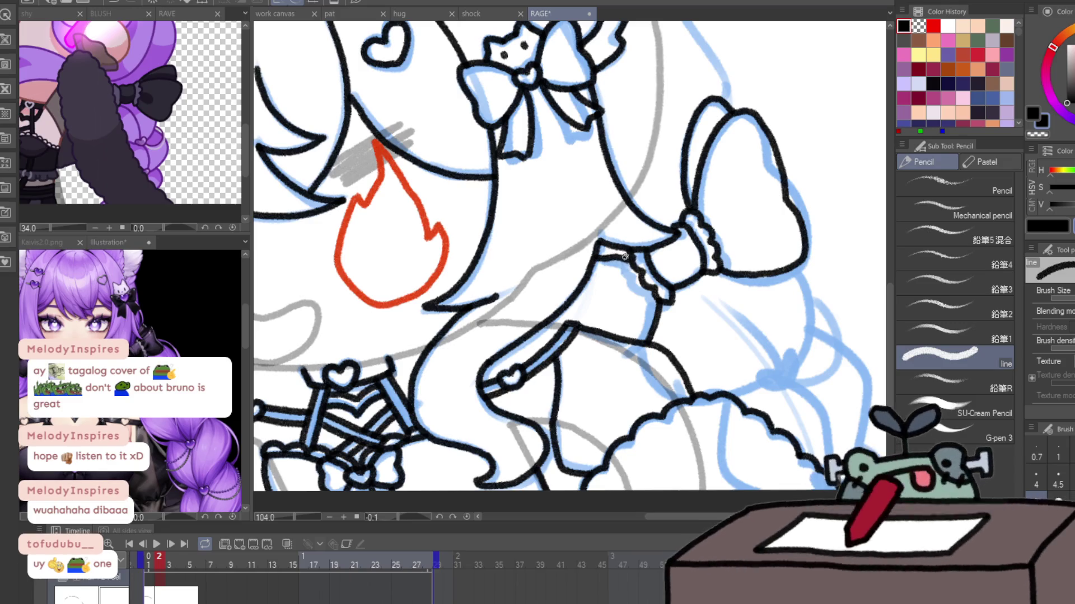
{"action": "mouse_move", "coordinate": [776, 363]}
{"action": "left_mouse_down"}
{"action": "mouse_move", "coordinate": [665, 327]}
{"action": "mouse_move", "coordinate": [672, 352]}
{"action": "mouse_move", "coordinate": [671, 322]}
{"action": "mouse_move", "coordinate": [665, 340]}
{"action": "left_mouse_up"}
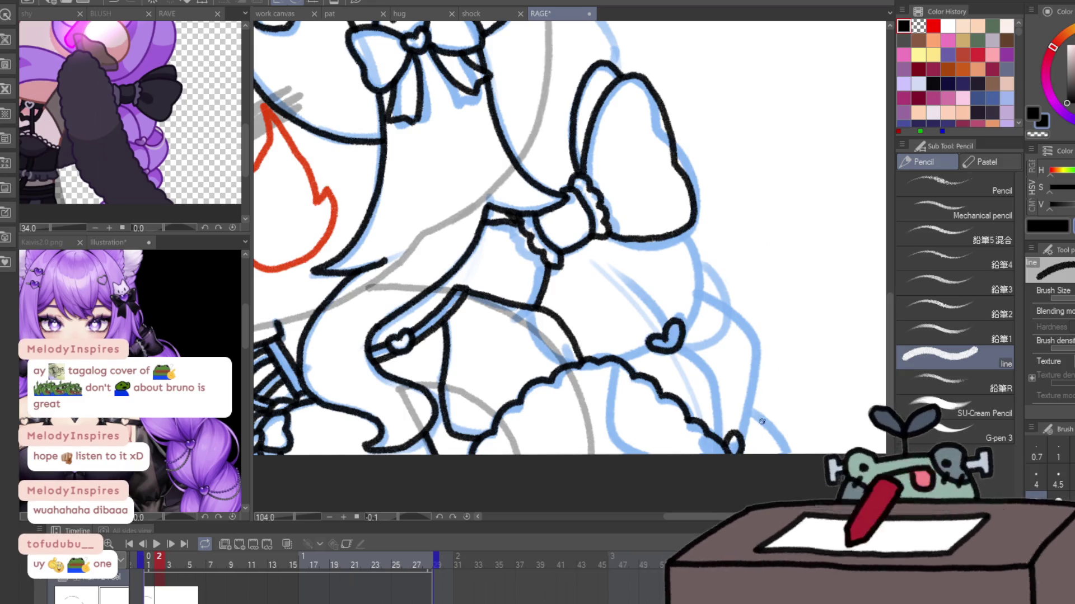
{"action": "key", "text": "h"}
{"action": "left_click_drag", "start_coordinate": [761, 421], "coordinate": [567, 162]}
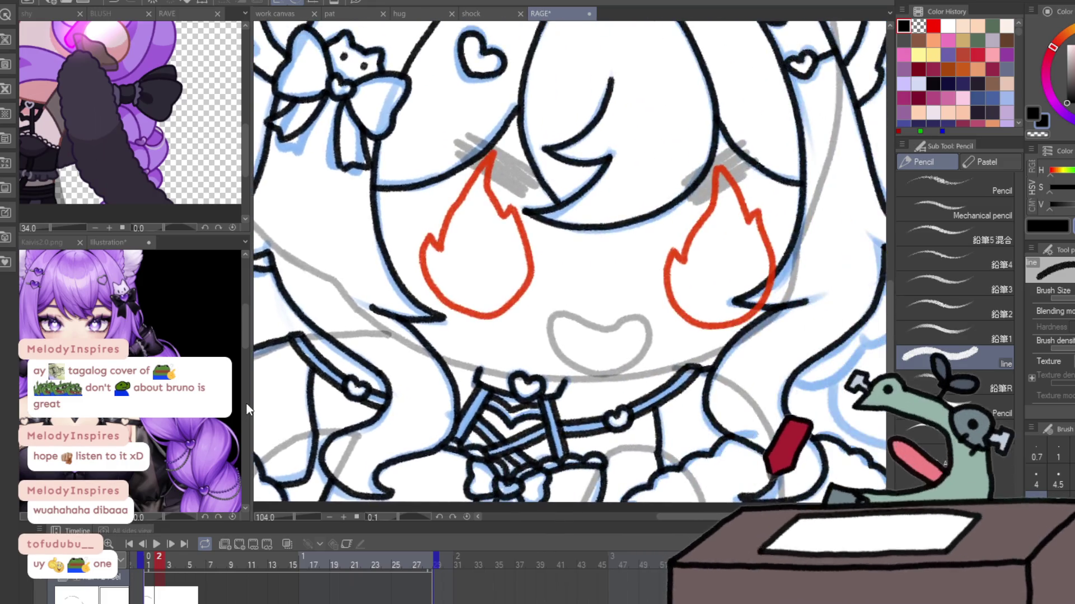
- Ink the hair edge beside the face, the earring outline, and the braid's upper curve with a small heart
{"action": "mouse_move", "coordinate": [651, 275]}
{"action": "left_mouse_down"}
{"action": "mouse_move", "coordinate": [626, 322]}
{"action": "mouse_move", "coordinate": [661, 319]}
{"action": "mouse_move", "coordinate": [652, 278]}
{"action": "left_mouse_up"}
{"action": "key", "text": "ctrl+z"}
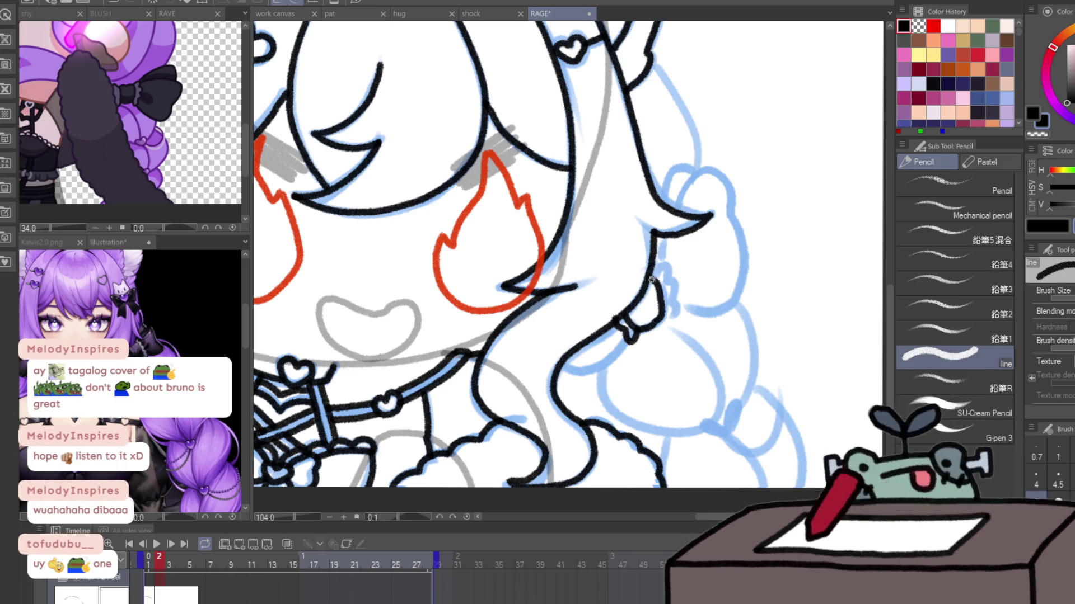
{"action": "mouse_move", "coordinate": [617, 323]}
{"action": "left_mouse_down"}
{"action": "mouse_move", "coordinate": [632, 339]}
{"action": "mouse_move", "coordinate": [673, 319]}
{"action": "mouse_move", "coordinate": [655, 261]}
{"action": "left_mouse_up"}
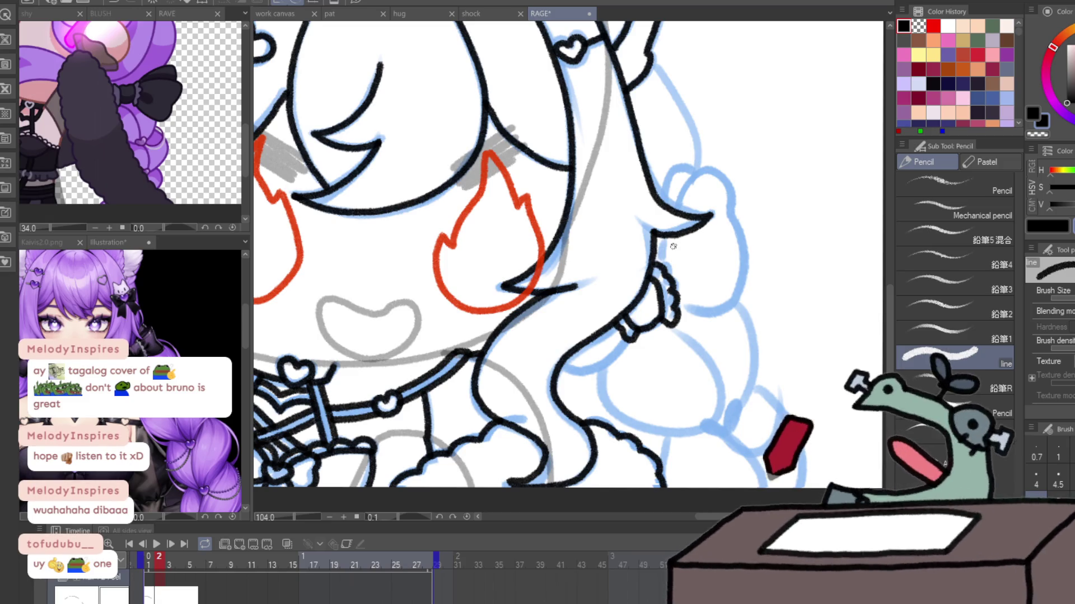
{"action": "left_click_drag", "start_coordinate": [577, 383], "coordinate": [621, 344]}
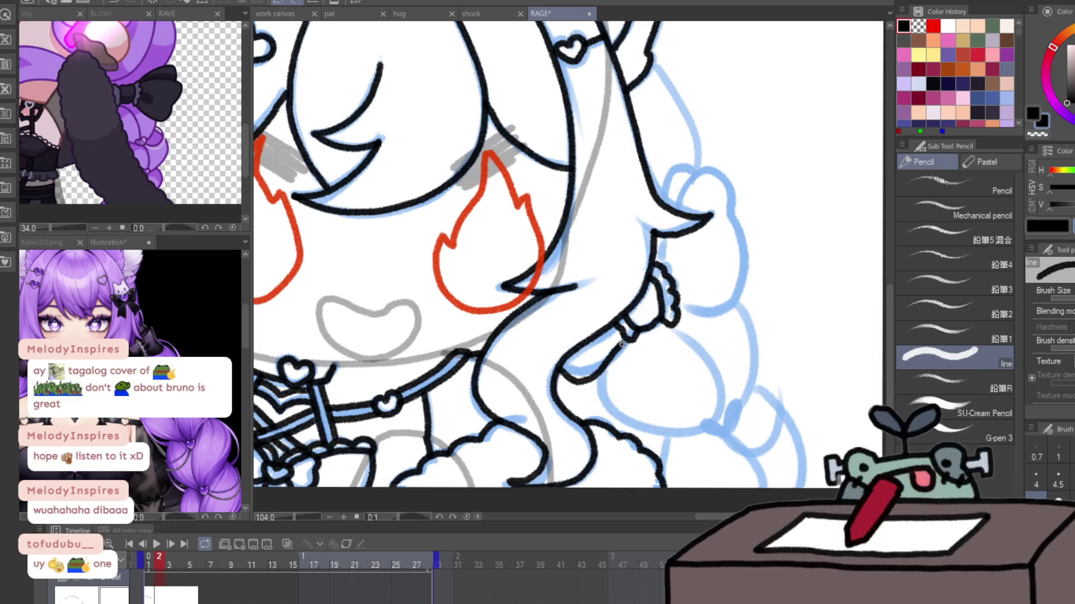
{"action": "left_click_drag", "start_coordinate": [656, 260], "coordinate": [675, 225]}
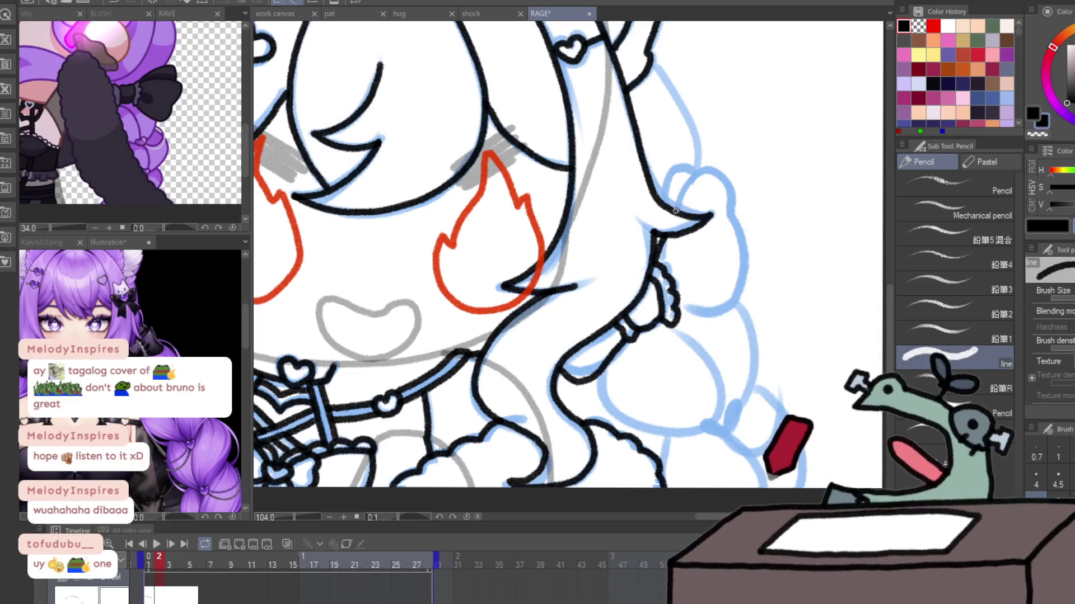
{"action": "key", "text": "ctrl+z"}
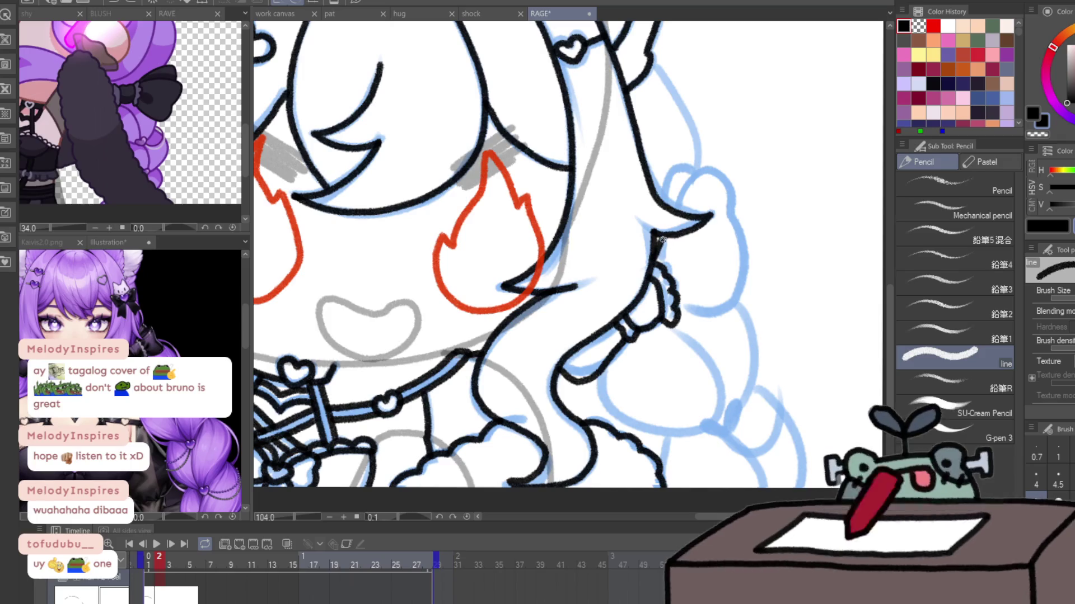
{"action": "left_click_drag", "start_coordinate": [678, 203], "coordinate": [710, 176]}
{"action": "left_click_drag", "start_coordinate": [739, 217], "coordinate": [678, 312]}
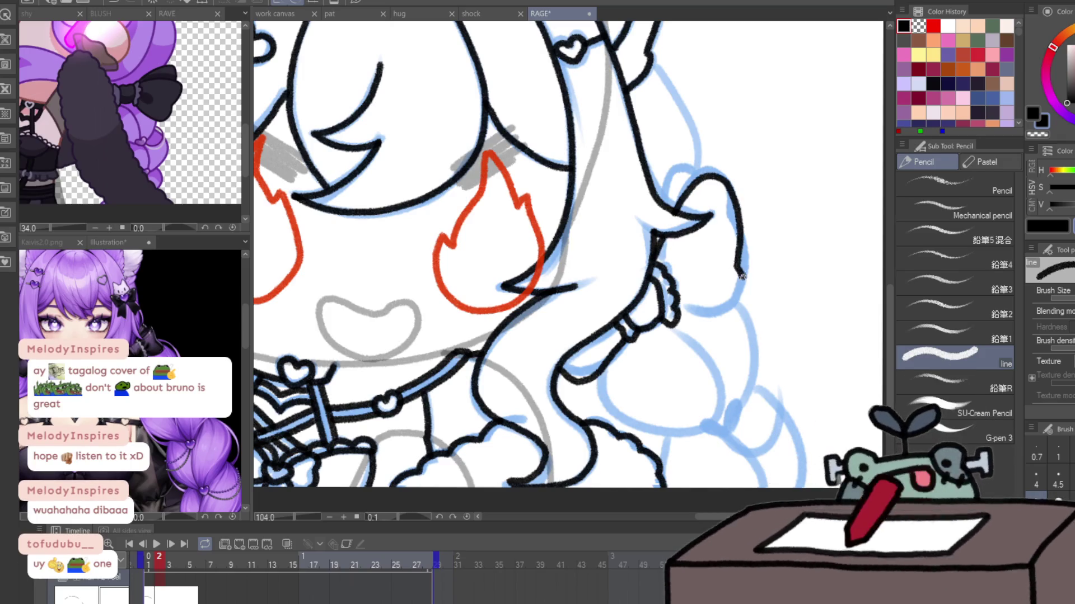
{"action": "left_click_drag", "start_coordinate": [663, 202], "coordinate": [699, 165]}
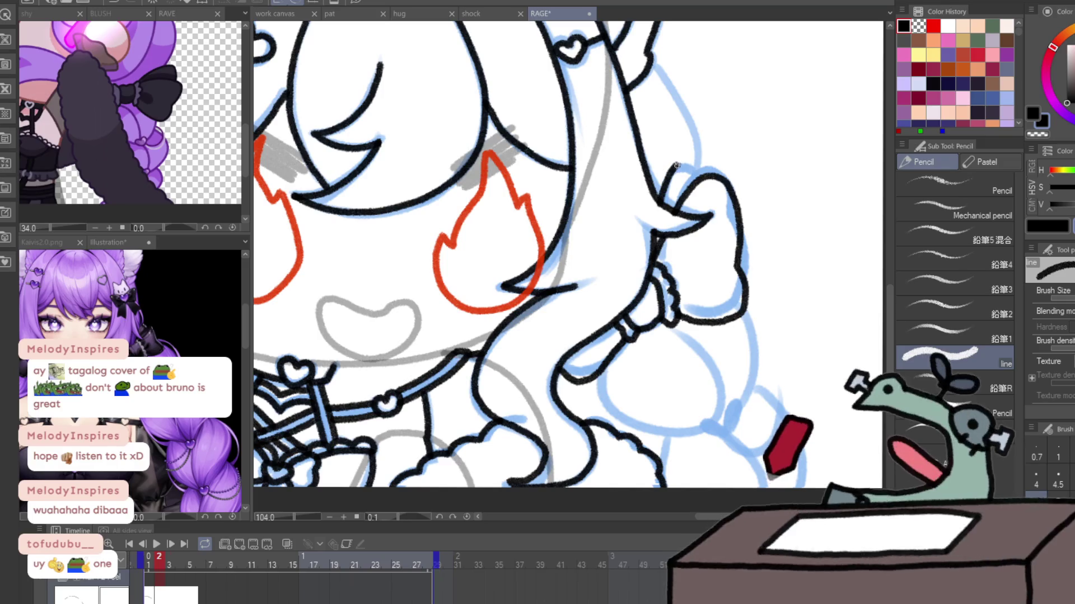
{"action": "mouse_move", "coordinate": [705, 423]}
{"action": "left_mouse_down"}
{"action": "mouse_move", "coordinate": [719, 426]}
{"action": "mouse_move", "coordinate": [708, 362]}
{"action": "left_mouse_up"}
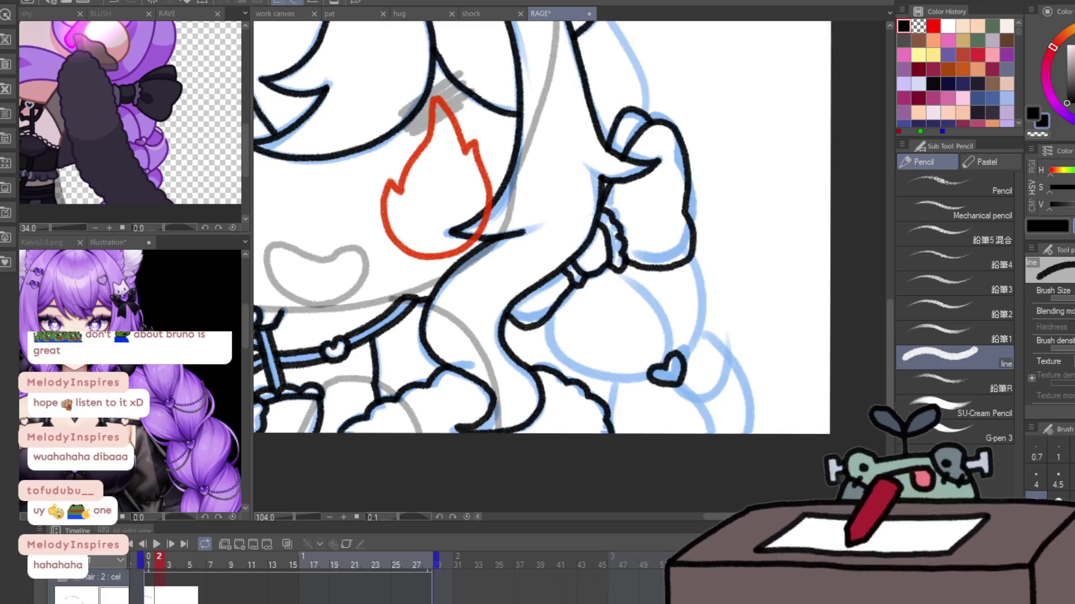
- Ink the braid segments along the lower-right blue sketch
{"action": "left_click_drag", "start_coordinate": [544, 320], "coordinate": [610, 380]}
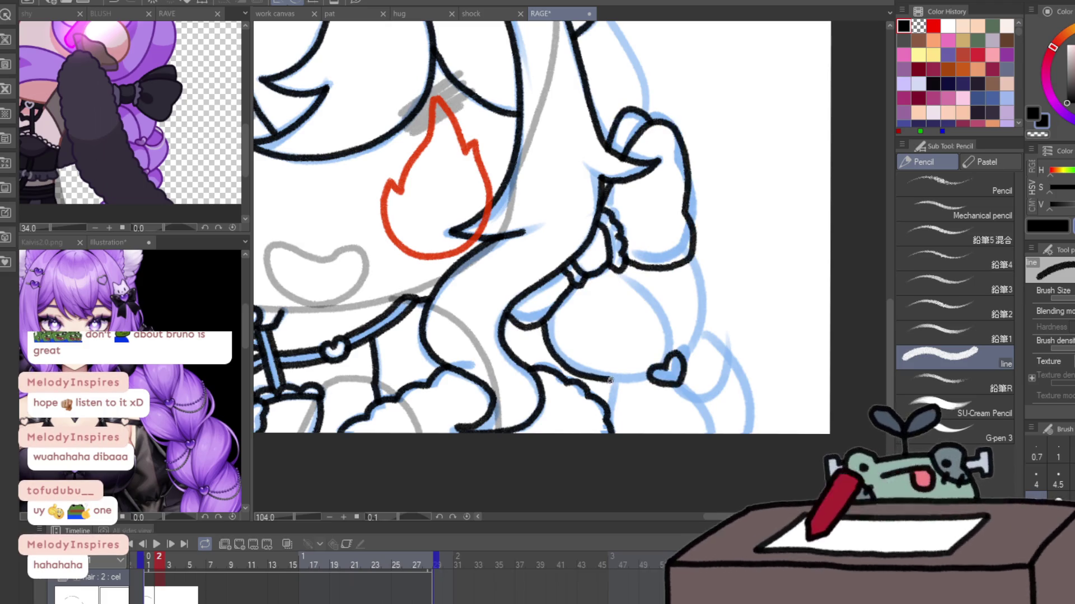
{"action": "mouse_move", "coordinate": [607, 270]}
{"action": "left_mouse_down"}
{"action": "mouse_move", "coordinate": [670, 360]}
{"action": "mouse_move", "coordinate": [697, 261]}
{"action": "left_mouse_up"}
{"action": "left_click_drag", "start_coordinate": [614, 382], "coordinate": [609, 427]}
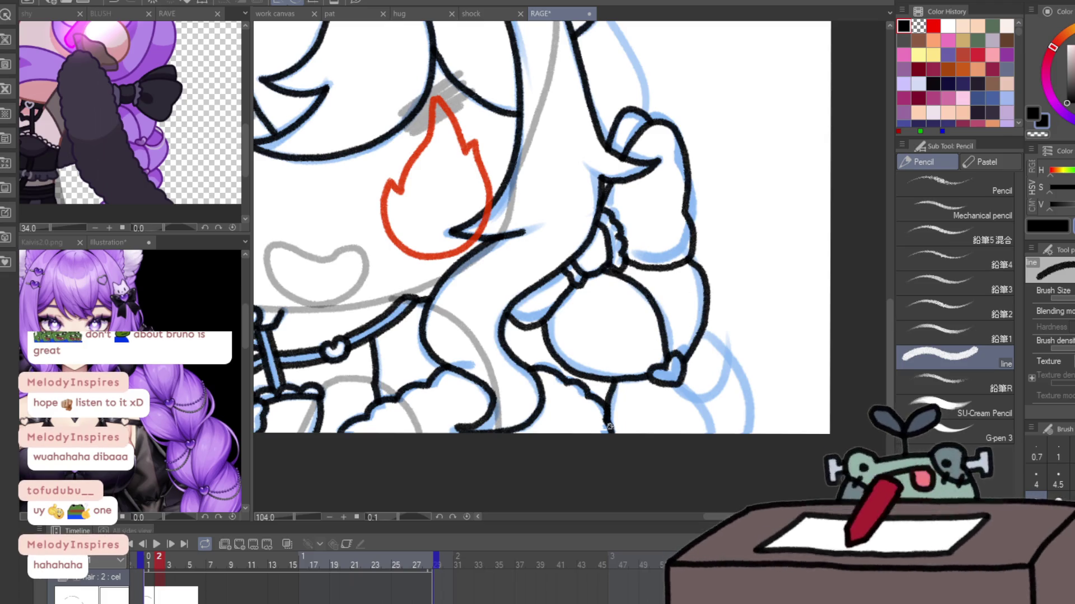
{"action": "left_click_drag", "start_coordinate": [679, 385], "coordinate": [714, 437]}
{"action": "left_click_drag", "start_coordinate": [701, 332], "coordinate": [749, 434]}
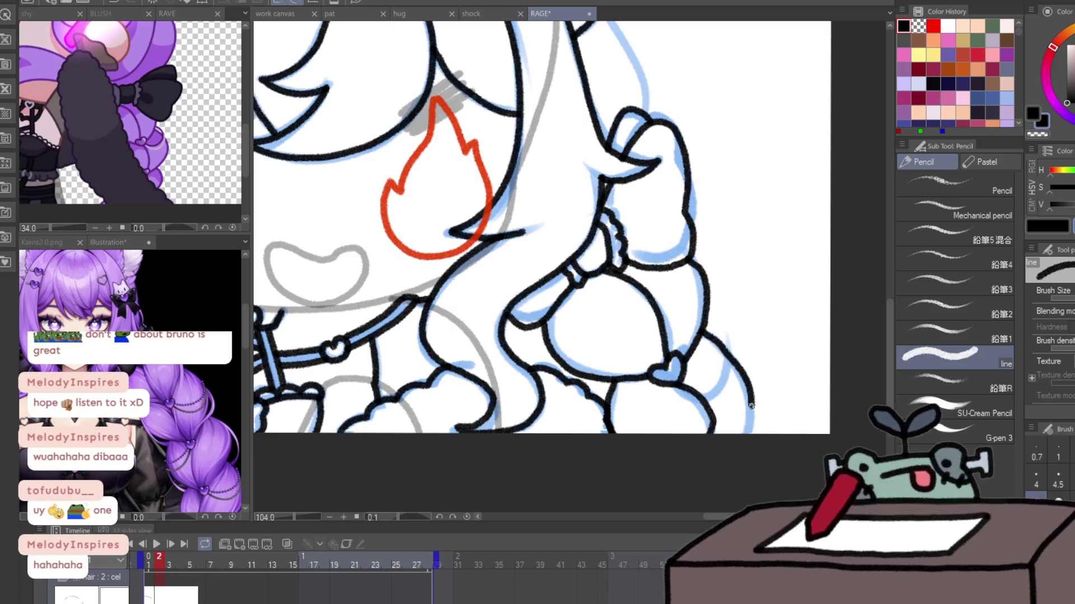
{"action": "mouse_move", "coordinate": [650, 424]}
{"action": "left_mouse_down"}
{"action": "mouse_move", "coordinate": [716, 423]}
{"action": "mouse_move", "coordinate": [987, 303]}
{"action": "left_mouse_up"}
- Ink the arcs and braid outline extending up the blue sketch near the face and ears
{"action": "left_click_drag", "start_coordinate": [540, 271], "coordinate": [551, 319]}
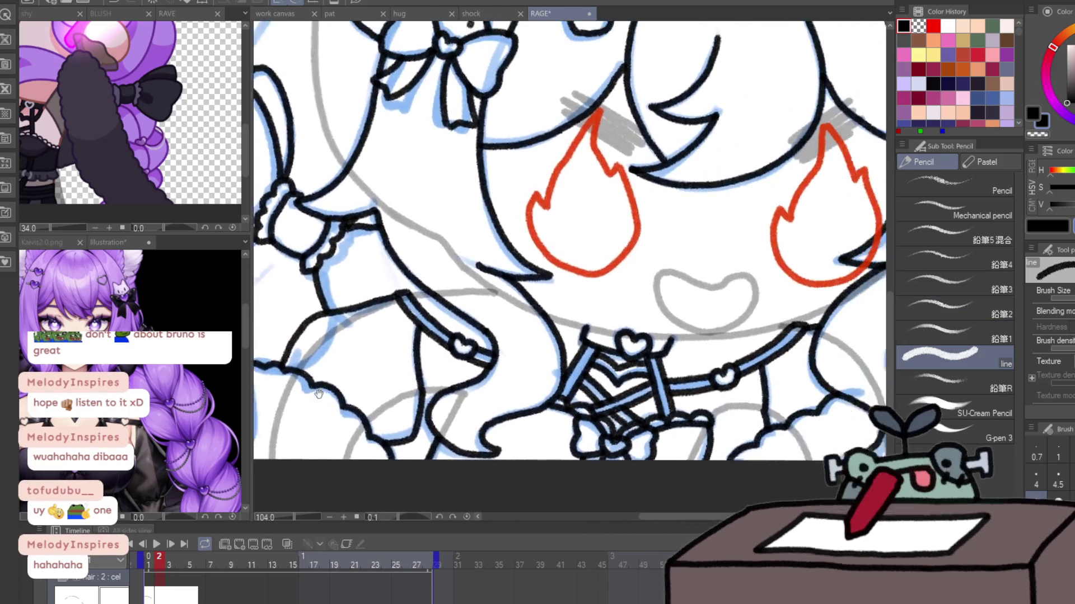
{"action": "left_click_drag", "start_coordinate": [630, 324], "coordinate": [376, 536]}
{"action": "mouse_move", "coordinate": [706, 225]}
{"action": "left_mouse_down"}
{"action": "mouse_move", "coordinate": [684, 244]}
{"action": "mouse_move", "coordinate": [731, 364]}
{"action": "left_mouse_up"}
{"action": "left_click_drag", "start_coordinate": [611, 141], "coordinate": [828, 331]}
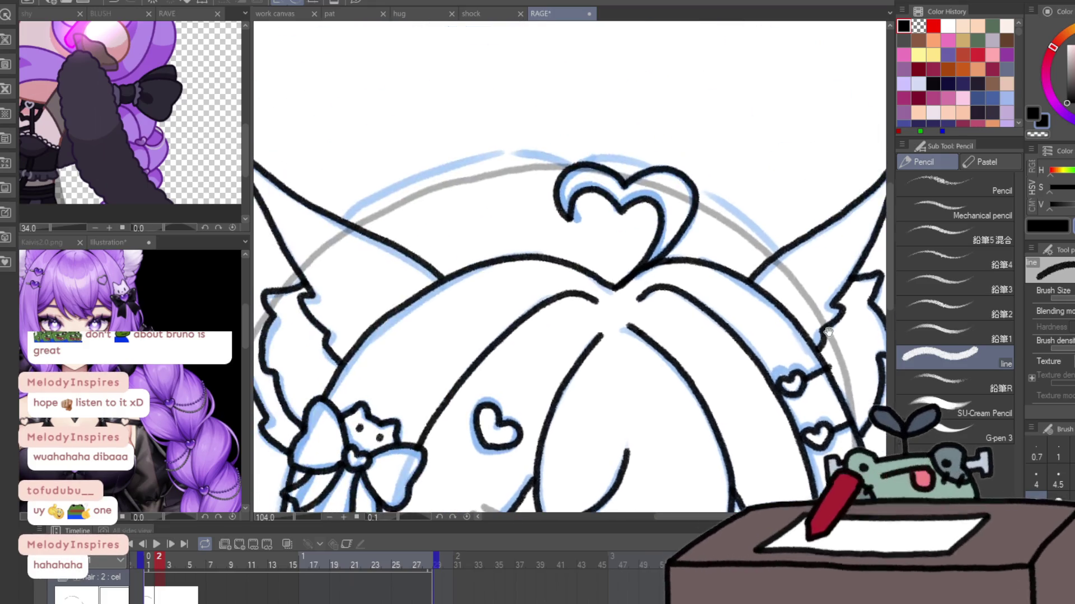
{"action": "mouse_move", "coordinate": [359, 216]}
{"action": "left_mouse_down"}
{"action": "mouse_move", "coordinate": [616, 167]}
{"action": "mouse_move", "coordinate": [752, 225]}
{"action": "mouse_move", "coordinate": [778, 253]}
{"action": "left_mouse_up"}
{"action": "left_click_drag", "start_coordinate": [263, 447], "coordinate": [697, 176]}
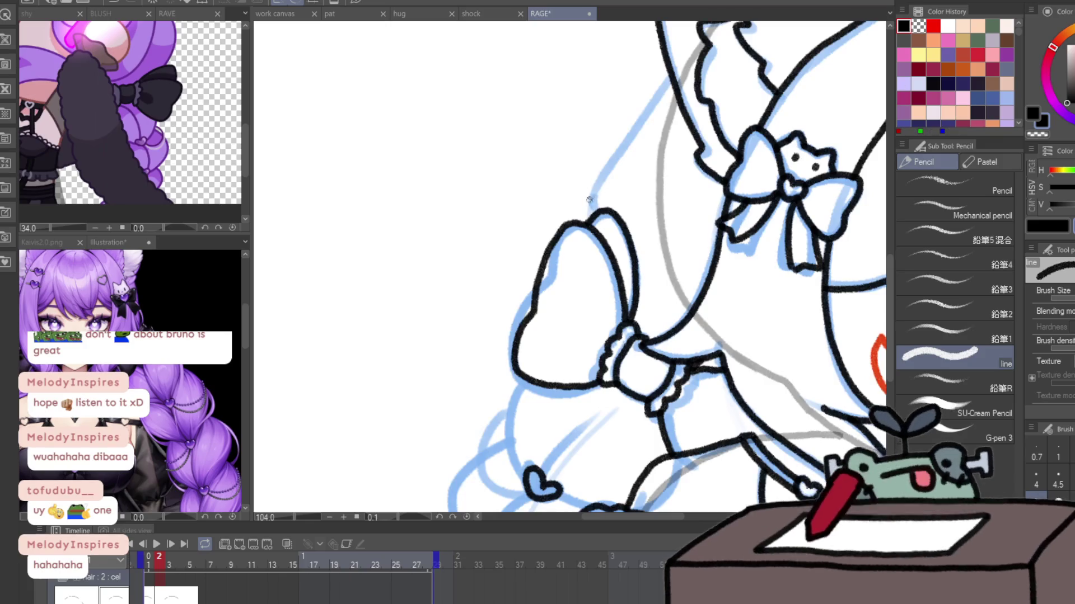
{"action": "mouse_move", "coordinate": [596, 215]}
{"action": "left_mouse_down"}
{"action": "mouse_move", "coordinate": [594, 188]}
{"action": "mouse_move", "coordinate": [672, 80]}
{"action": "left_mouse_up"}
{"action": "left_click_drag", "start_coordinate": [609, 351], "coordinate": [609, 233]}
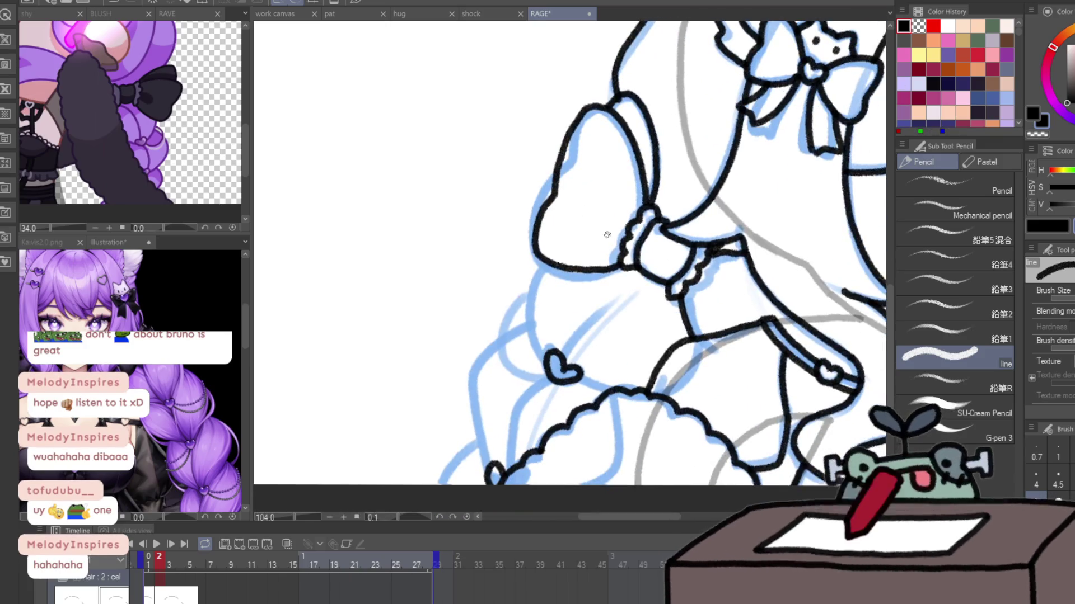
- With the view mirrored, ink the braid between heart and bow, joining the frill and bow edges
{"action": "key", "text": "h"}
{"action": "mouse_move", "coordinate": [526, 392]}
{"action": "left_mouse_down"}
{"action": "mouse_move", "coordinate": [562, 379]}
{"action": "mouse_move", "coordinate": [589, 257]}
{"action": "left_mouse_up"}
{"action": "left_click_drag", "start_coordinate": [497, 275], "coordinate": [576, 359]}
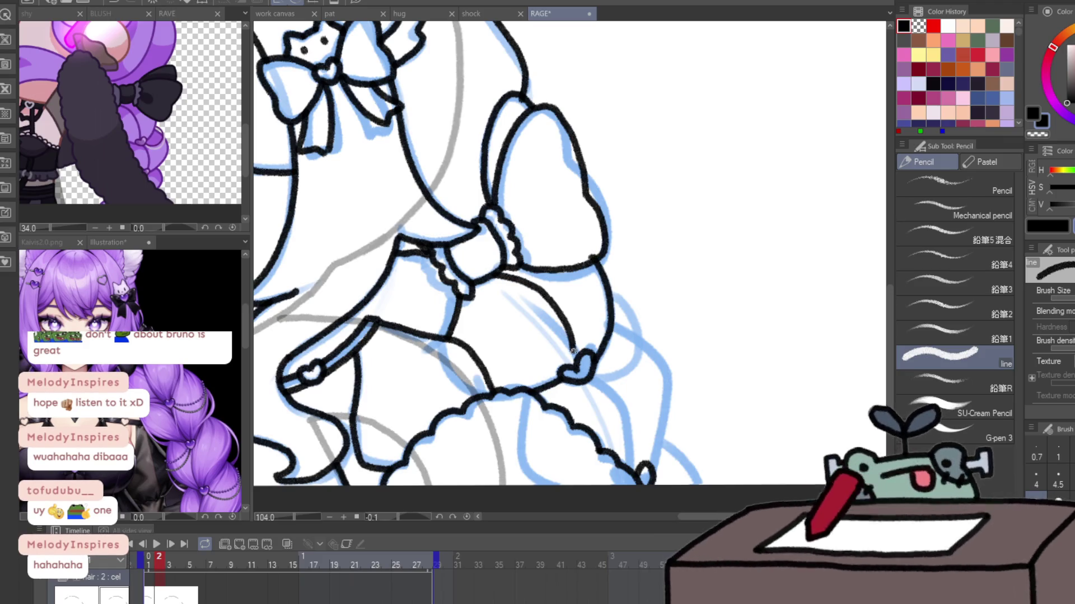
{"action": "left_click_drag", "start_coordinate": [588, 259], "coordinate": [606, 252]}
{"action": "left_click_drag", "start_coordinate": [592, 379], "coordinate": [636, 471]}
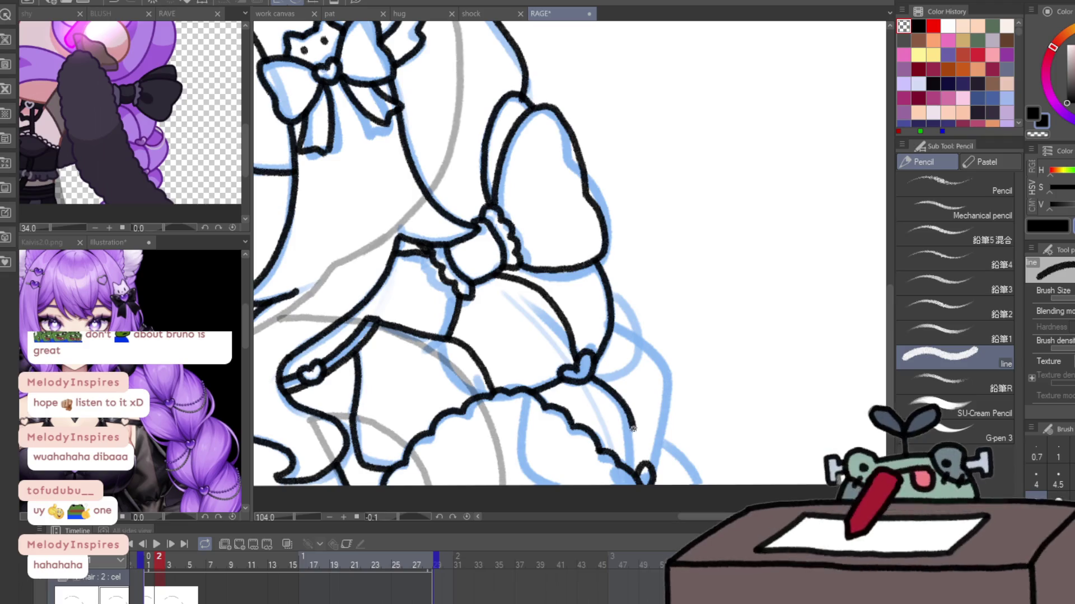
{"action": "left_click_drag", "start_coordinate": [609, 337], "coordinate": [700, 484]}
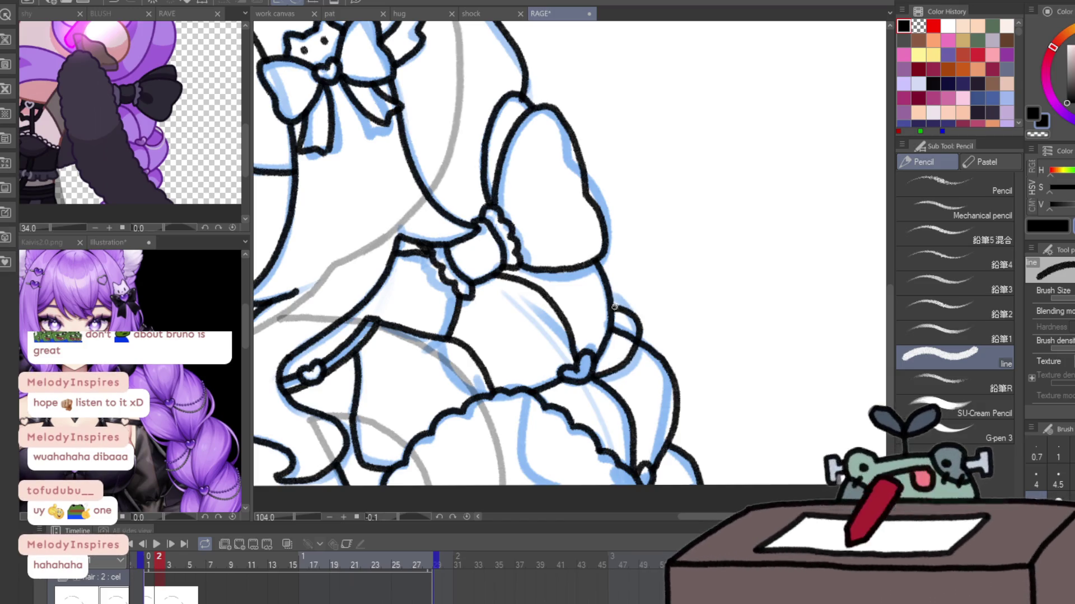
- Ink the braid section meeting the arm and a curved braid stroke on the figure's left side
{"action": "mouse_move", "coordinate": [616, 313]}
{"action": "left_mouse_down"}
{"action": "mouse_move", "coordinate": [1042, 397]}
{"action": "mouse_move", "coordinate": [979, 291]}
{"action": "left_mouse_up"}
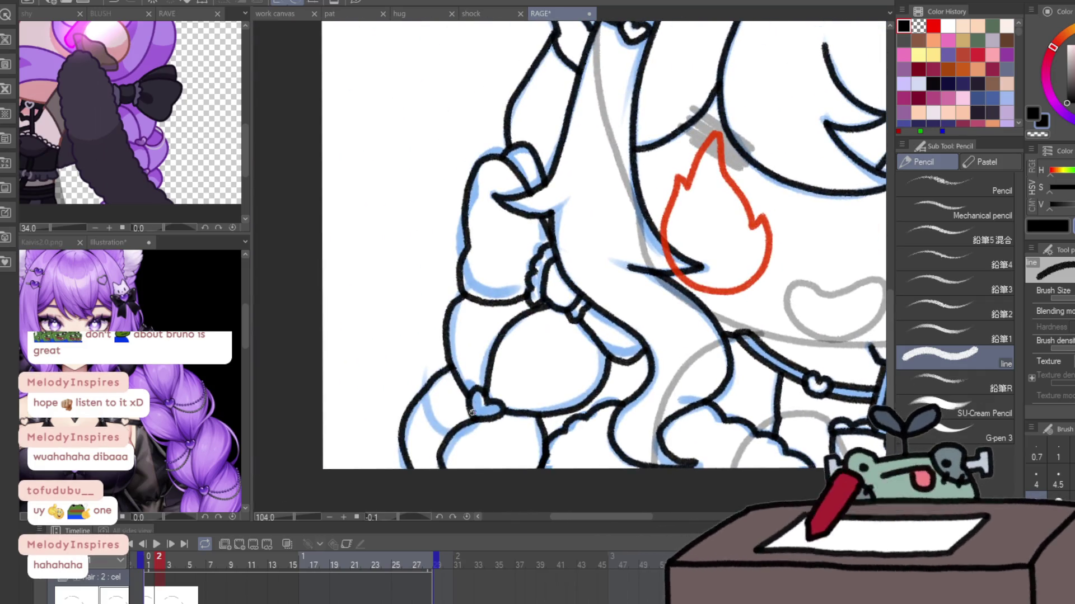
{"action": "mouse_move", "coordinate": [421, 390]}
{"action": "left_mouse_down"}
{"action": "mouse_move", "coordinate": [440, 361]}
{"action": "mouse_move", "coordinate": [420, 371]}
{"action": "mouse_move", "coordinate": [461, 415]}
{"action": "mouse_move", "coordinate": [426, 400]}
{"action": "left_mouse_up"}
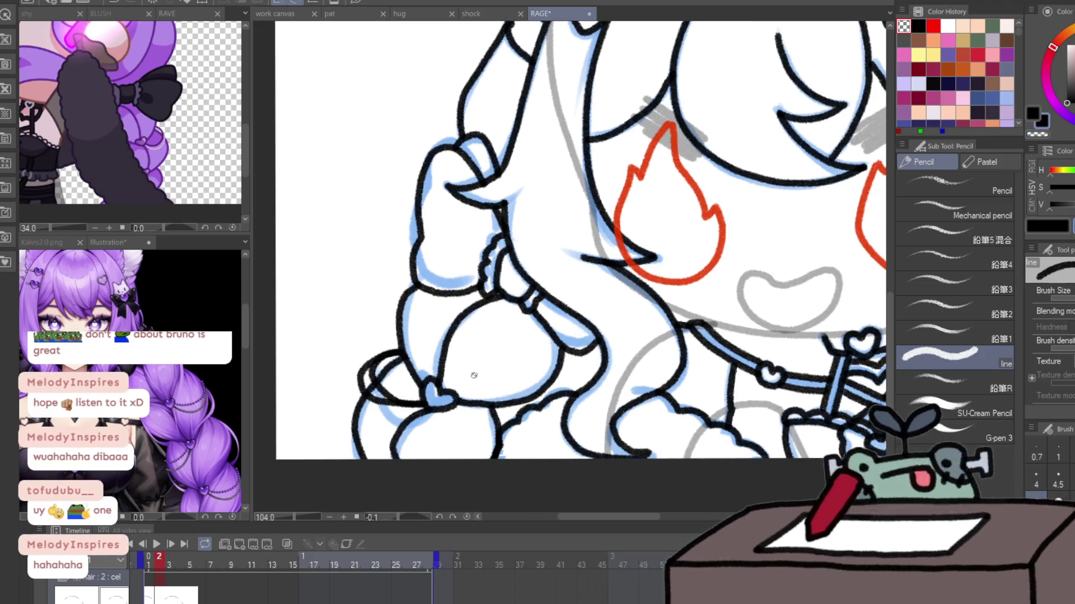
{"action": "mouse_move", "coordinate": [526, 411]}
{"action": "left_mouse_down"}
{"action": "mouse_move", "coordinate": [264, 389]}
{"action": "mouse_move", "coordinate": [93, 420]}
{"action": "left_mouse_up"}
{"action": "mouse_move", "coordinate": [652, 375]}
{"action": "left_mouse_down"}
{"action": "mouse_move", "coordinate": [669, 302]}
{"action": "mouse_move", "coordinate": [690, 292]}
{"action": "left_mouse_up"}
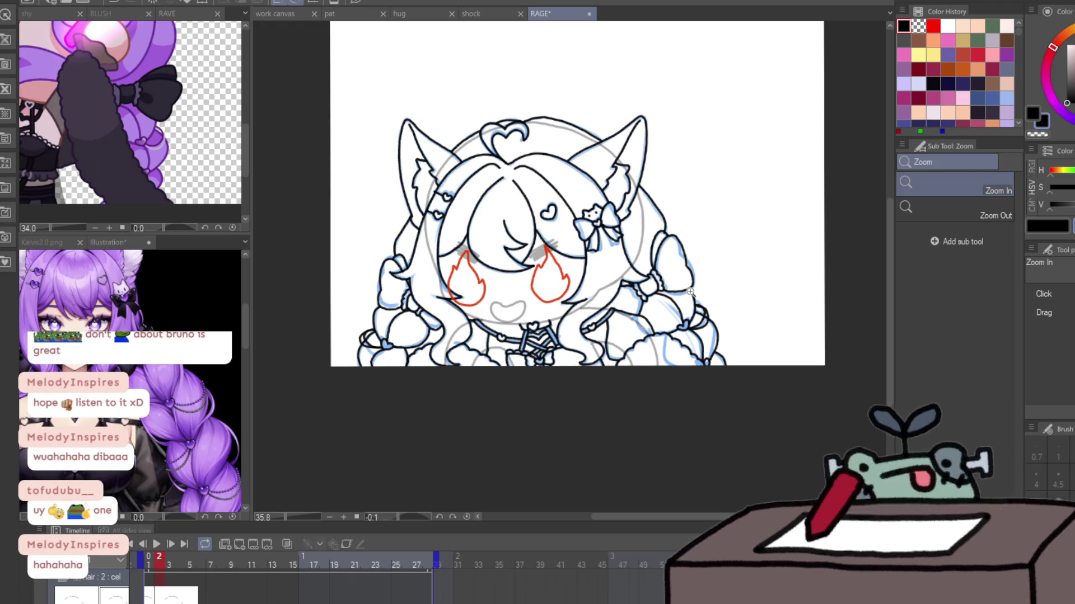
- Compare animation frames 2 and 3, then zoom in on frame 3's arm and braid area
{"action": "key", "text": "Right"}
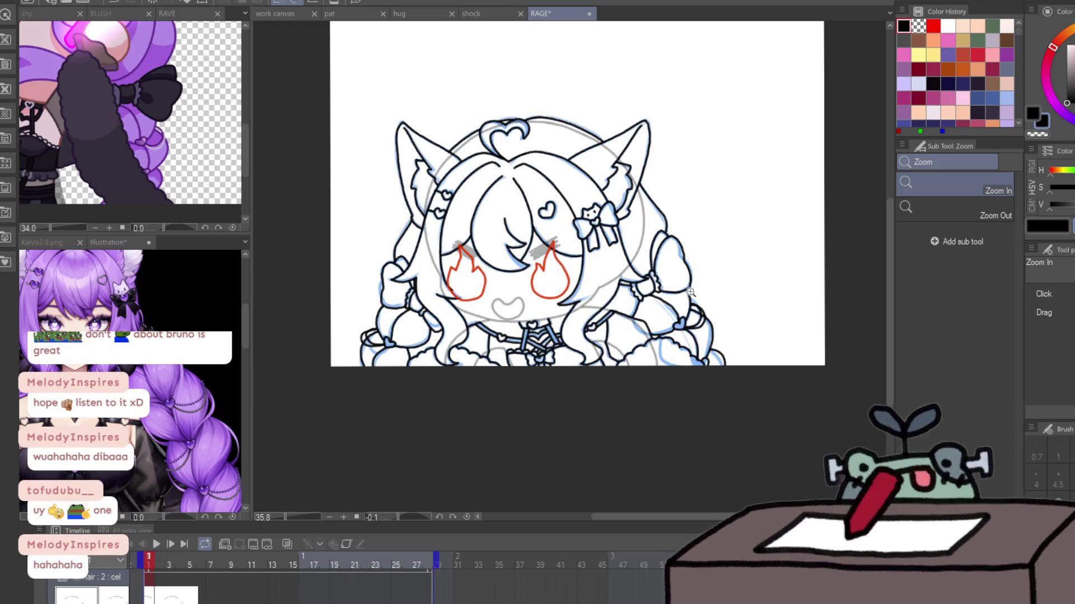
{"action": "key", "text": "Left"}
{"action": "key", "text": "Right"}
{"action": "key", "text": "Left"}
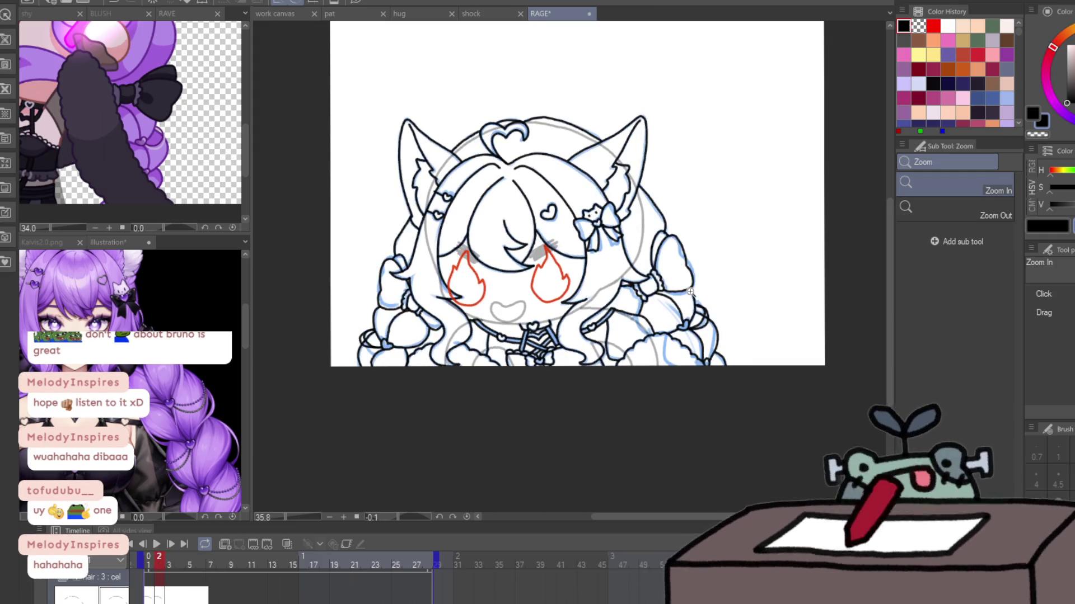
{"action": "key", "text": "Right"}
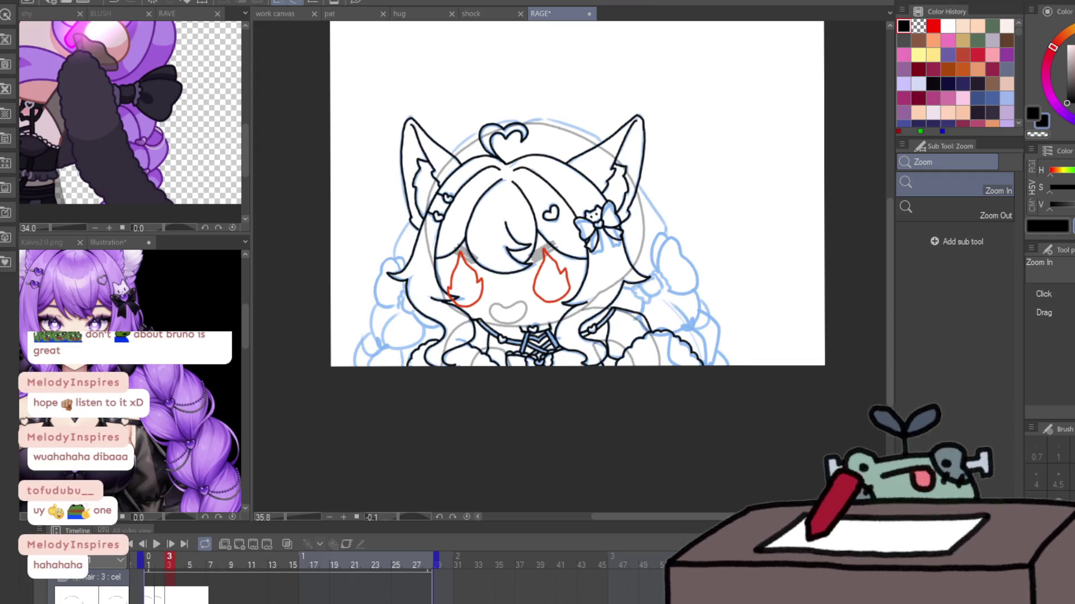
{"action": "left_click_drag", "start_coordinate": [677, 283], "coordinate": [662, 276]}
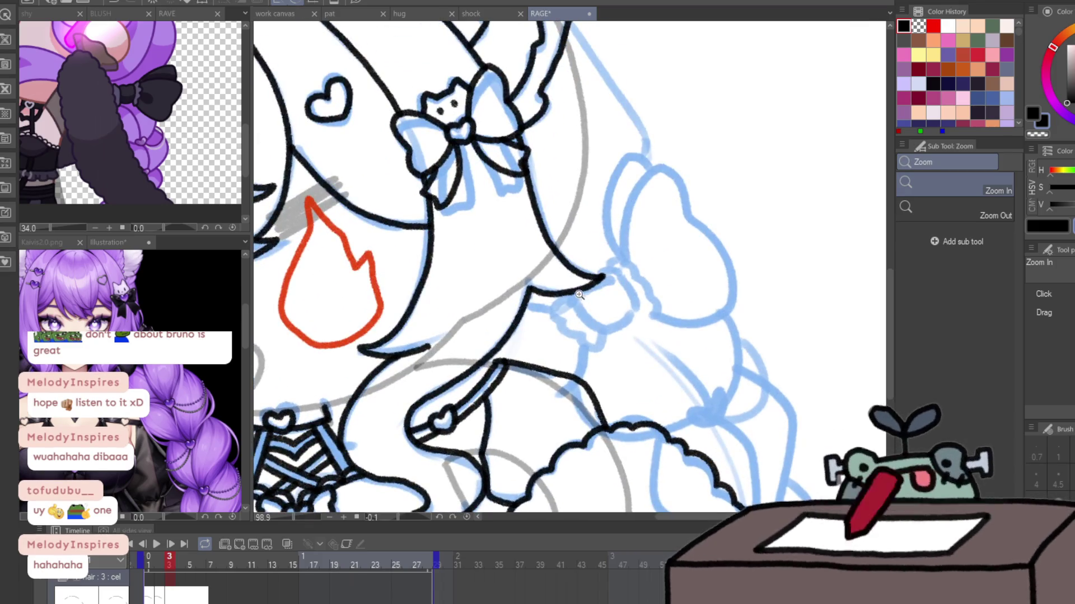
- Ink the sleeve outline, the frilly cuff edge and a small heart on the braid
{"action": "key", "text": "p"}
{"action": "mouse_move", "coordinate": [573, 293]}
{"action": "left_mouse_down"}
{"action": "mouse_move", "coordinate": [625, 323]}
{"action": "mouse_move", "coordinate": [634, 274]}
{"action": "mouse_move", "coordinate": [631, 321]}
{"action": "mouse_move", "coordinate": [580, 330]}
{"action": "mouse_move", "coordinate": [557, 296]}
{"action": "left_mouse_up"}
{"action": "left_click_drag", "start_coordinate": [715, 361], "coordinate": [655, 288]}
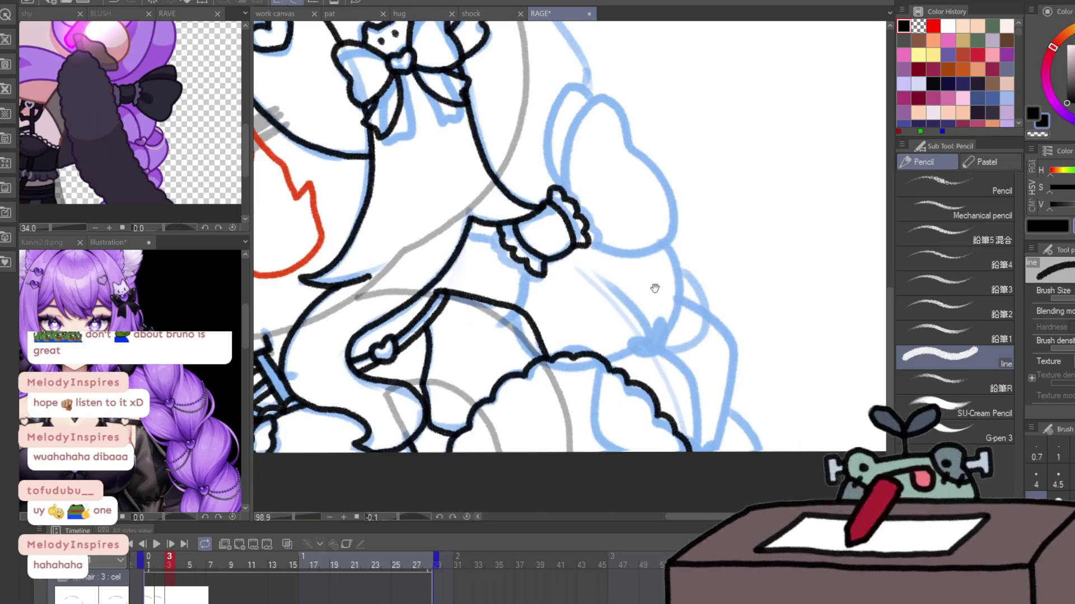
{"action": "left_click_drag", "start_coordinate": [651, 339], "coordinate": [652, 336]}
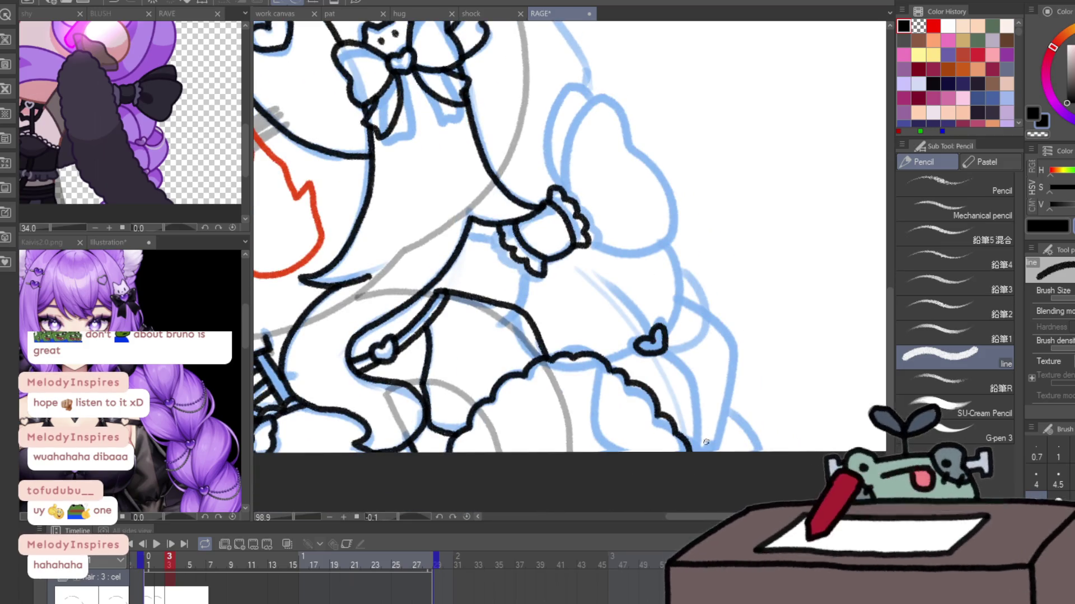
{"action": "left_click_drag", "start_coordinate": [692, 448], "coordinate": [711, 439]}
{"action": "key", "text": "ctrl+z"}
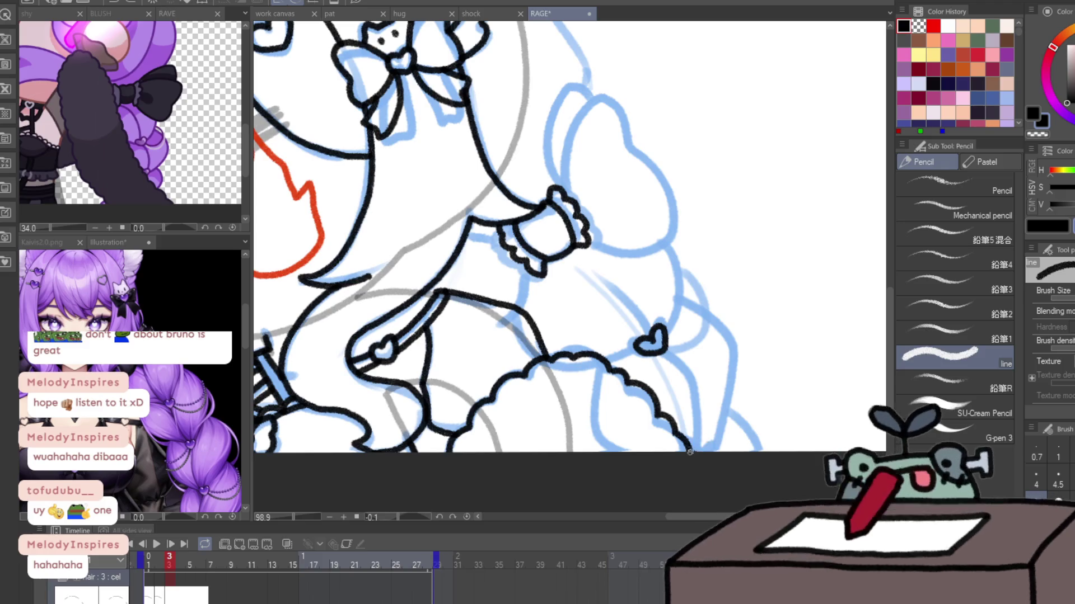
- Ink the hair line, a small heart on the left braid and the left bow outline
{"action": "mouse_move", "coordinate": [714, 440]}
{"action": "left_mouse_down"}
{"action": "mouse_move", "coordinate": [435, 289]}
{"action": "mouse_move", "coordinate": [448, 332]}
{"action": "left_mouse_up"}
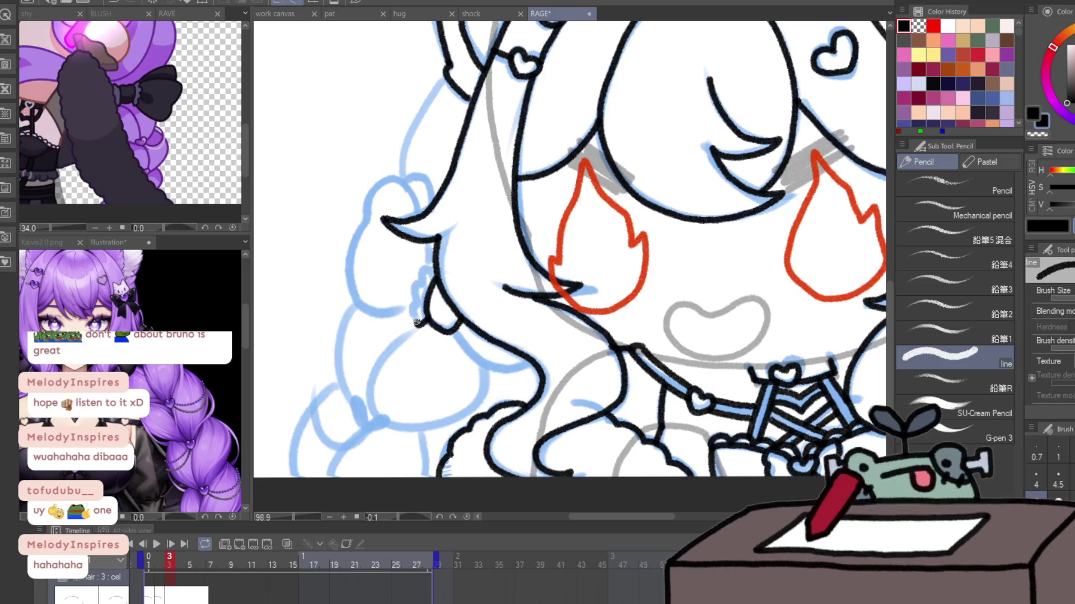
{"action": "left_click_drag", "start_coordinate": [453, 335], "coordinate": [459, 343]}
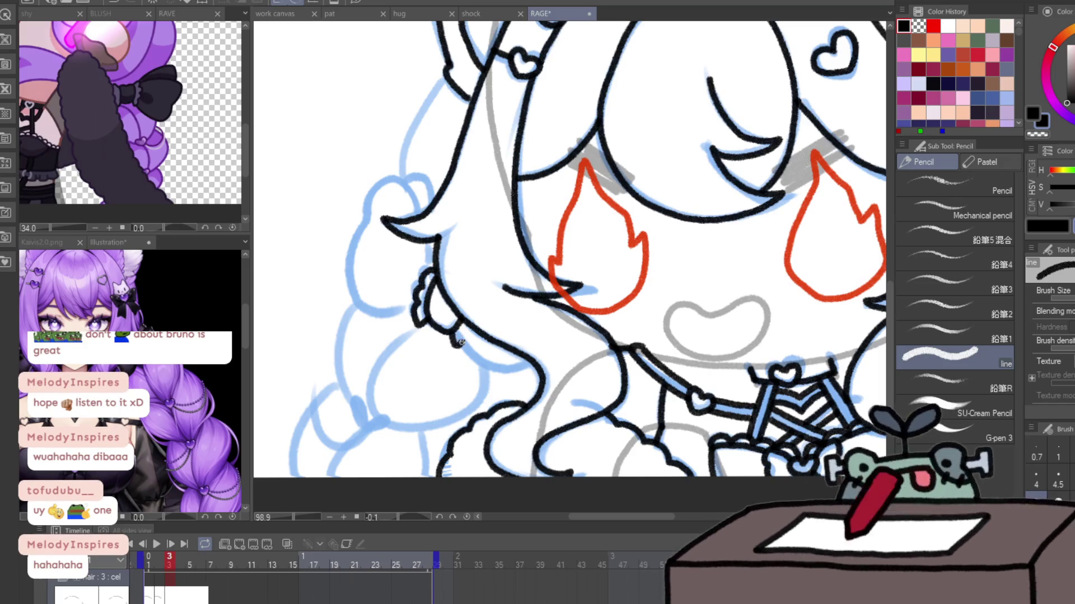
{"action": "left_click_drag", "start_coordinate": [369, 415], "coordinate": [368, 432]}
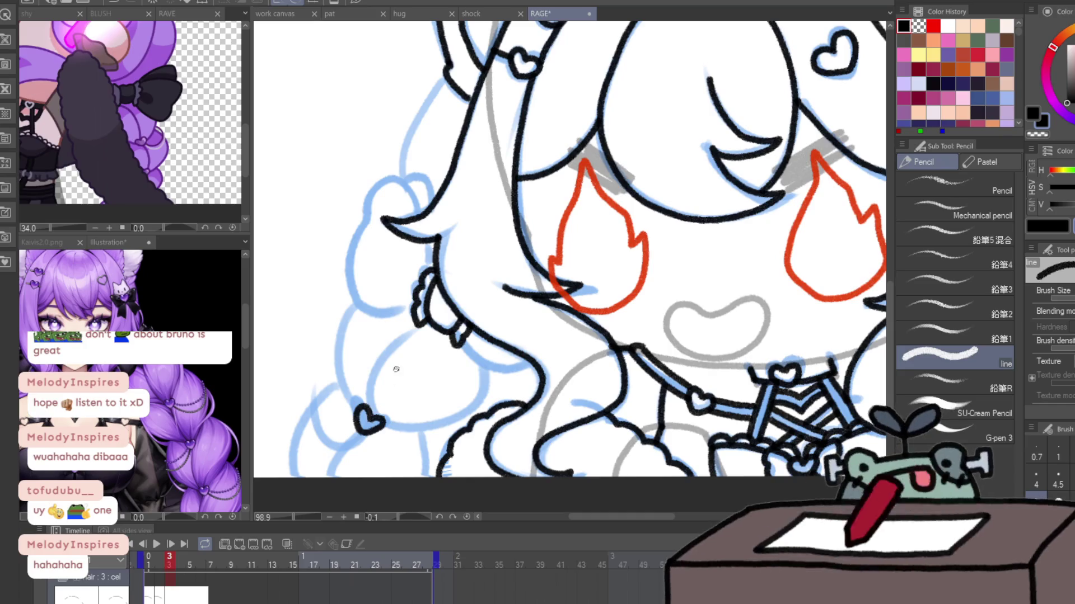
{"action": "mouse_move", "coordinate": [373, 313]}
{"action": "left_mouse_down"}
{"action": "mouse_move", "coordinate": [428, 240]}
{"action": "mouse_move", "coordinate": [435, 270]}
{"action": "left_mouse_up"}
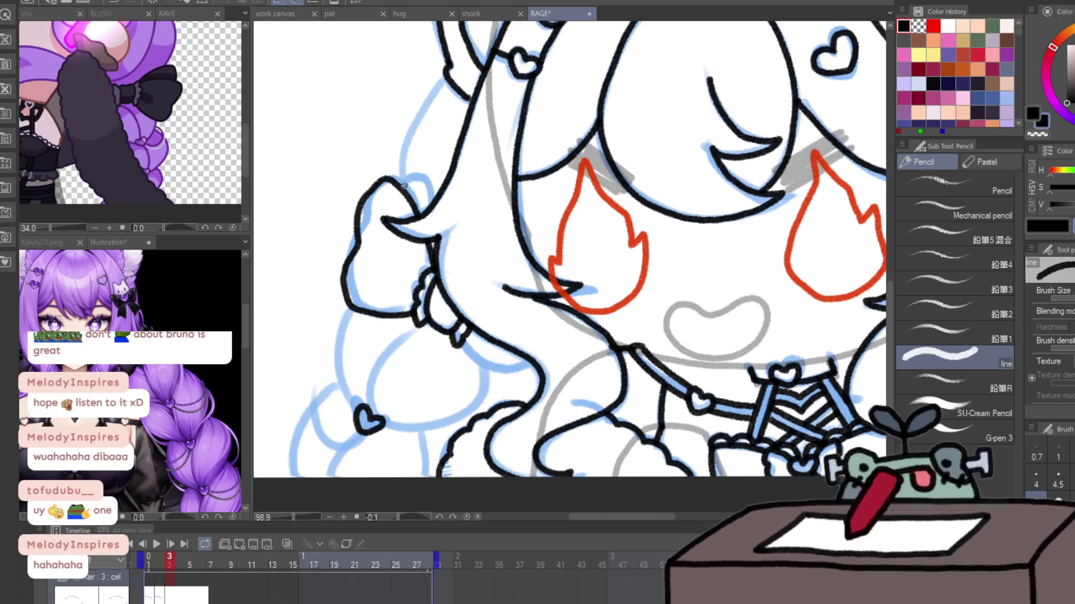
{"action": "left_click_drag", "start_coordinate": [400, 180], "coordinate": [428, 191]}
{"action": "left_click_drag", "start_coordinate": [462, 342], "coordinate": [507, 382]}
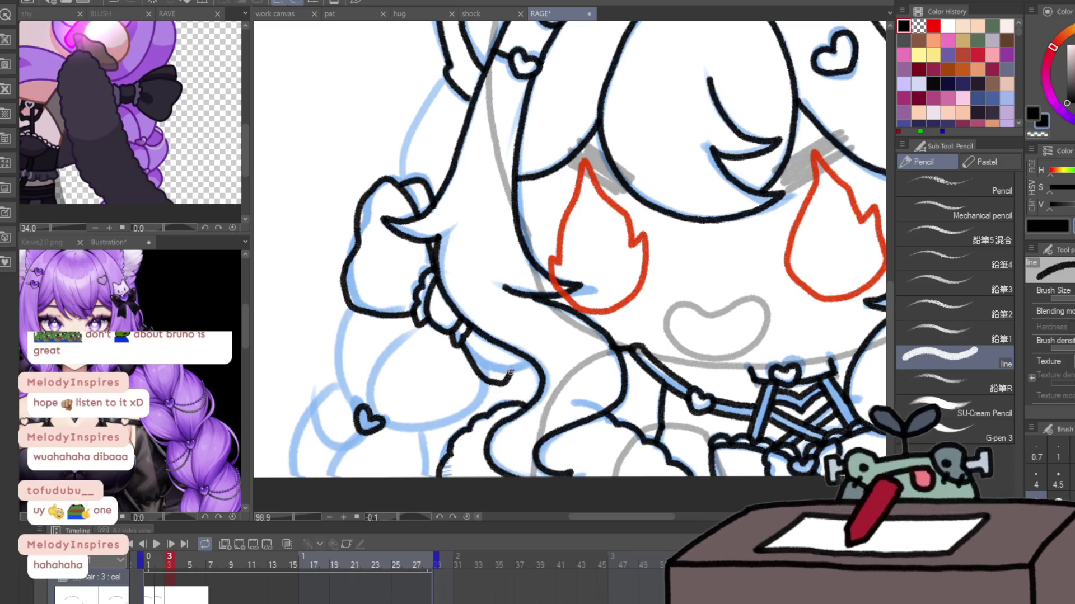
- Ink the right braid bow's loop and sides and the braid sections just below it
{"action": "left_click_drag", "start_coordinate": [540, 338], "coordinate": [250, 329]}
{"action": "left_click_drag", "start_coordinate": [676, 348], "coordinate": [637, 387]}
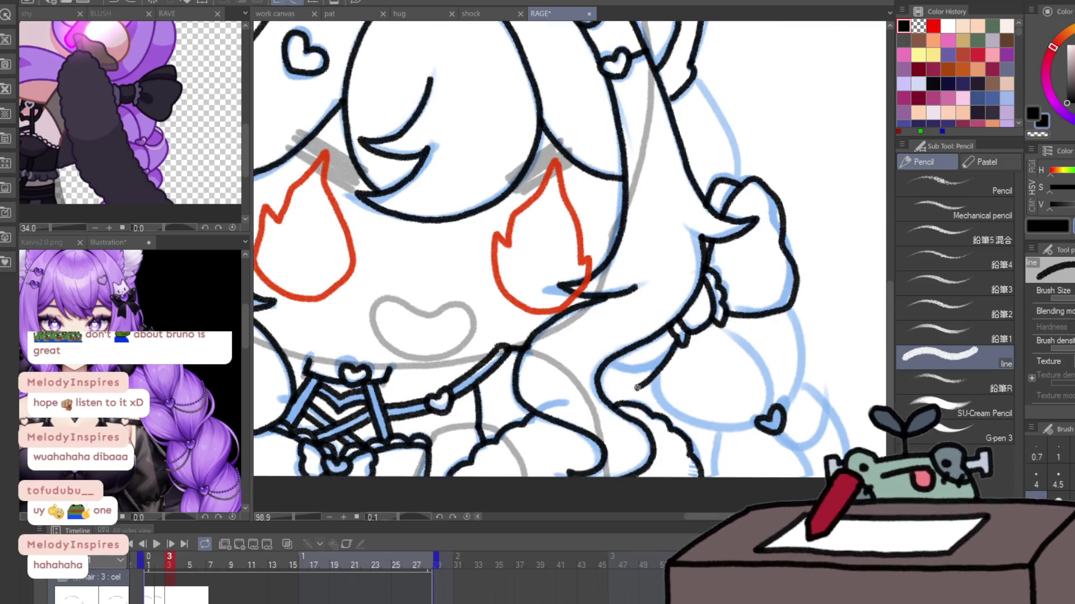
{"action": "scroll", "coordinate": [610, 364], "scroll_direction": "down", "scroll_amount": 5}
{"action": "scroll", "coordinate": [610, 364], "scroll_direction": "up", "scroll_amount": 4}
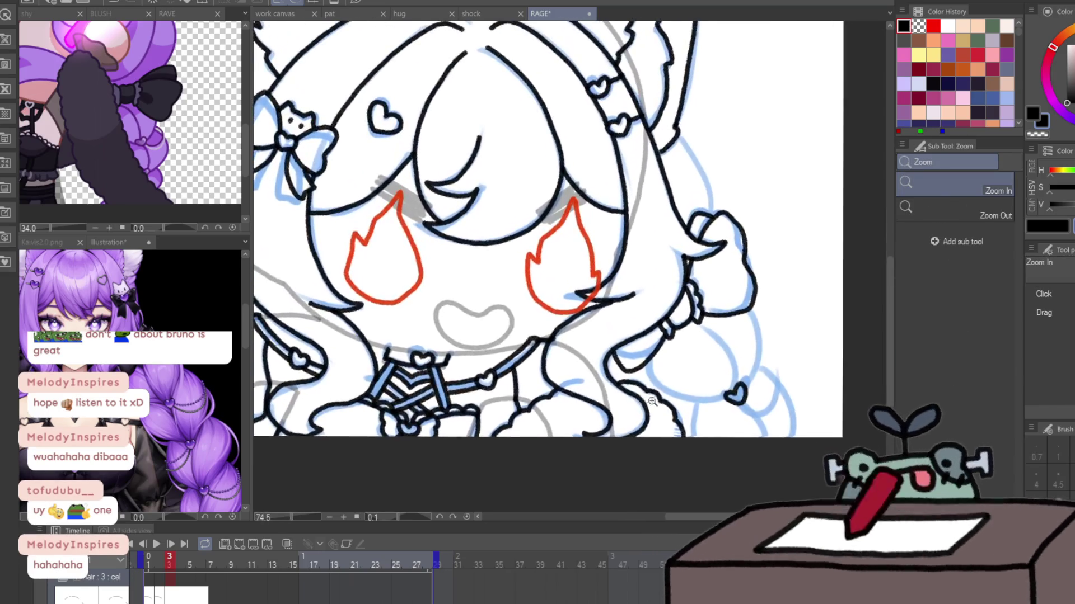
{"action": "left_click_drag", "start_coordinate": [753, 407], "coordinate": [422, 447]}
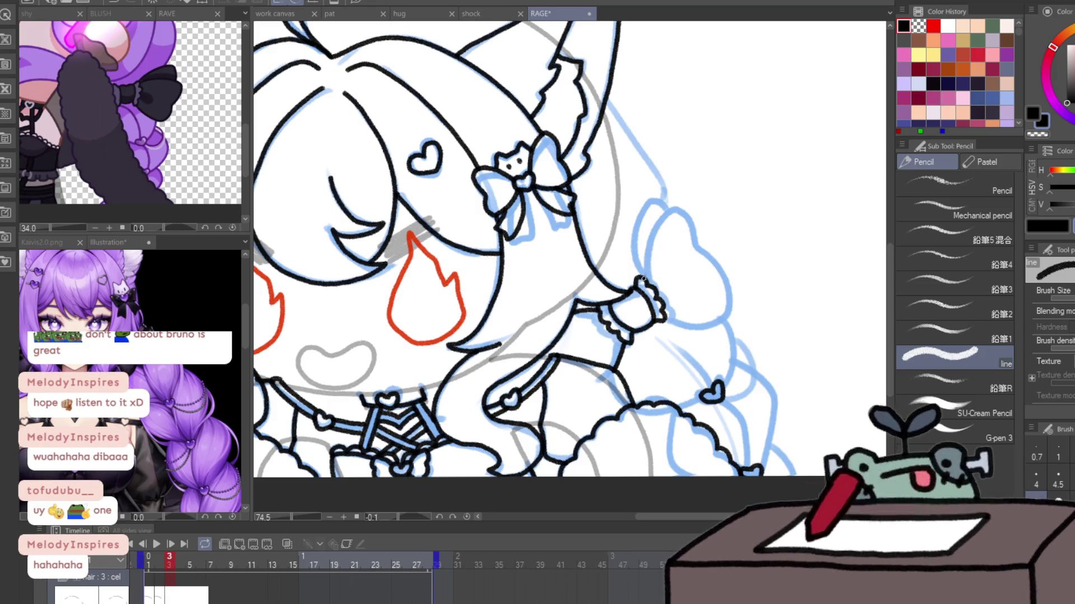
{"action": "left_click_drag", "start_coordinate": [679, 209], "coordinate": [676, 322]}
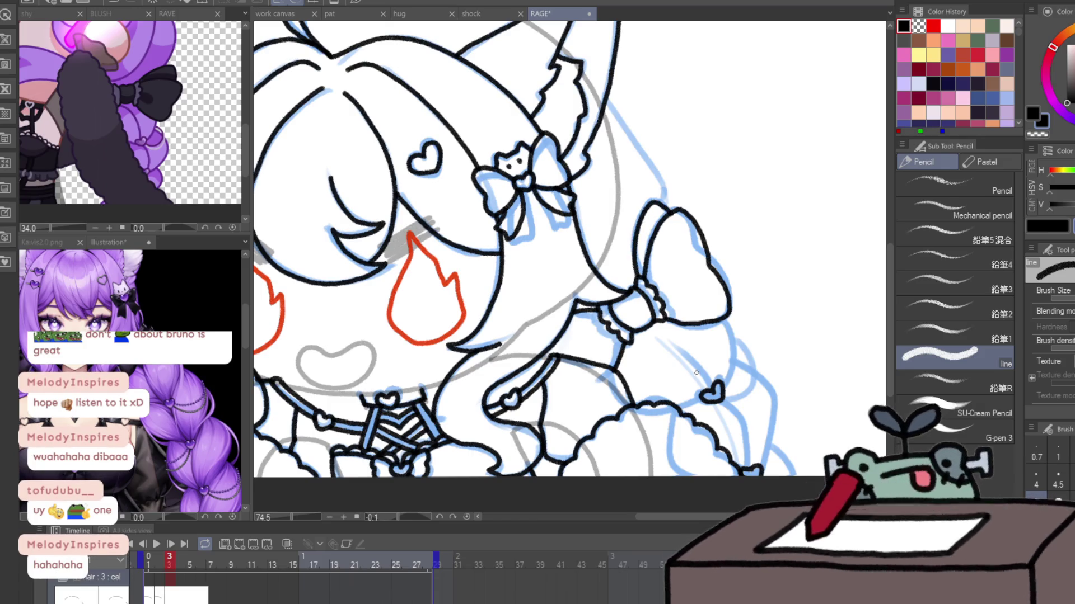
{"action": "left_click_drag", "start_coordinate": [722, 390], "coordinate": [734, 346]}
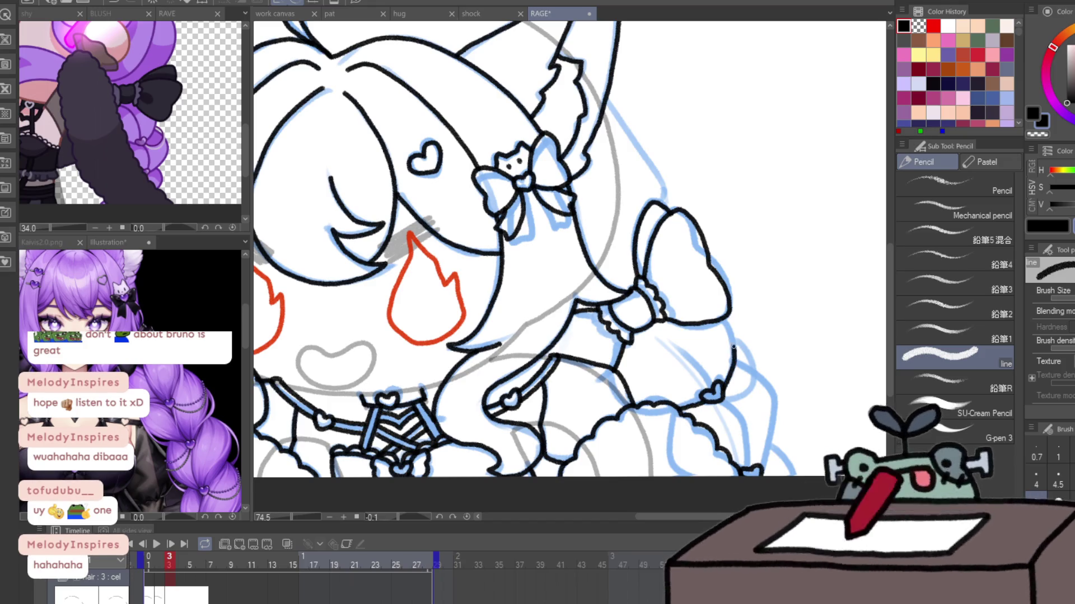
{"action": "left_click_drag", "start_coordinate": [670, 330], "coordinate": [765, 459]}
{"action": "left_click_drag", "start_coordinate": [722, 400], "coordinate": [751, 446]}
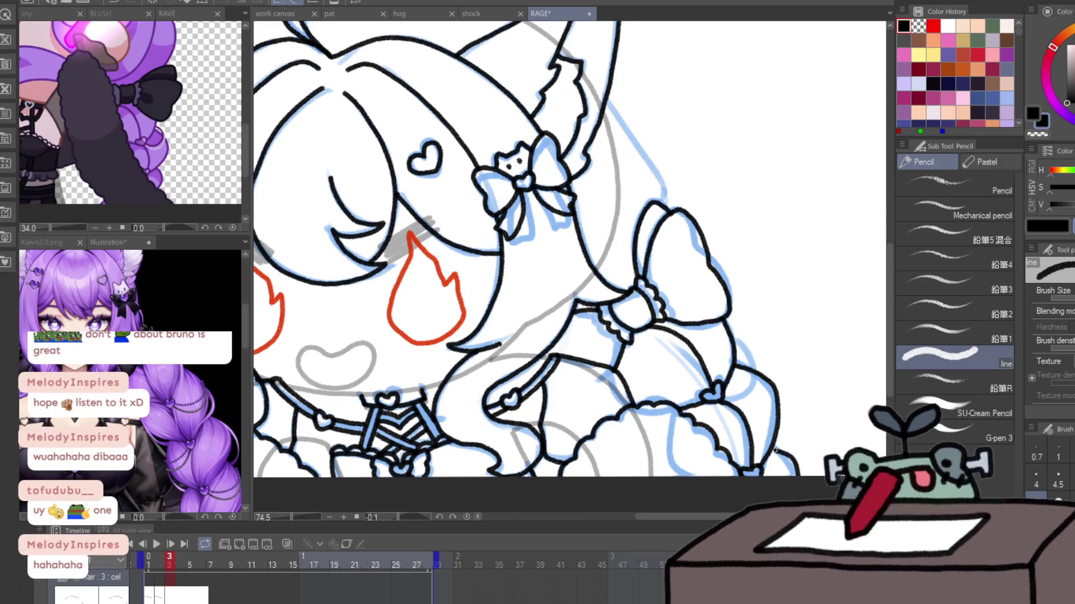
- Ink the hair's right outer edge and the head's upper-left outline
{"action": "left_click_drag", "start_coordinate": [605, 99], "coordinate": [661, 180]}
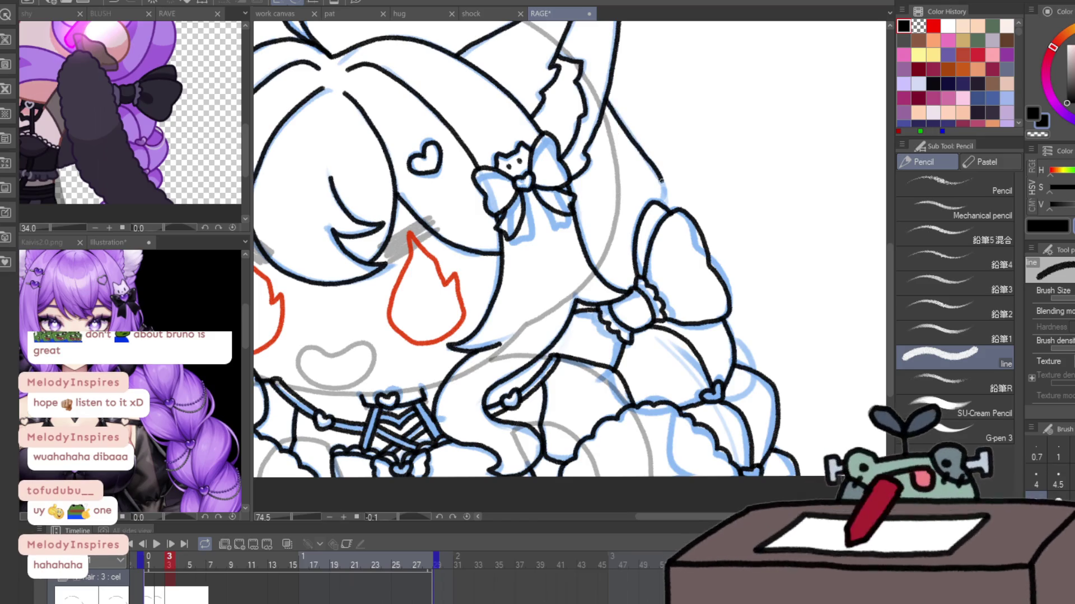
{"action": "left_click_drag", "start_coordinate": [656, 111], "coordinate": [801, 338]}
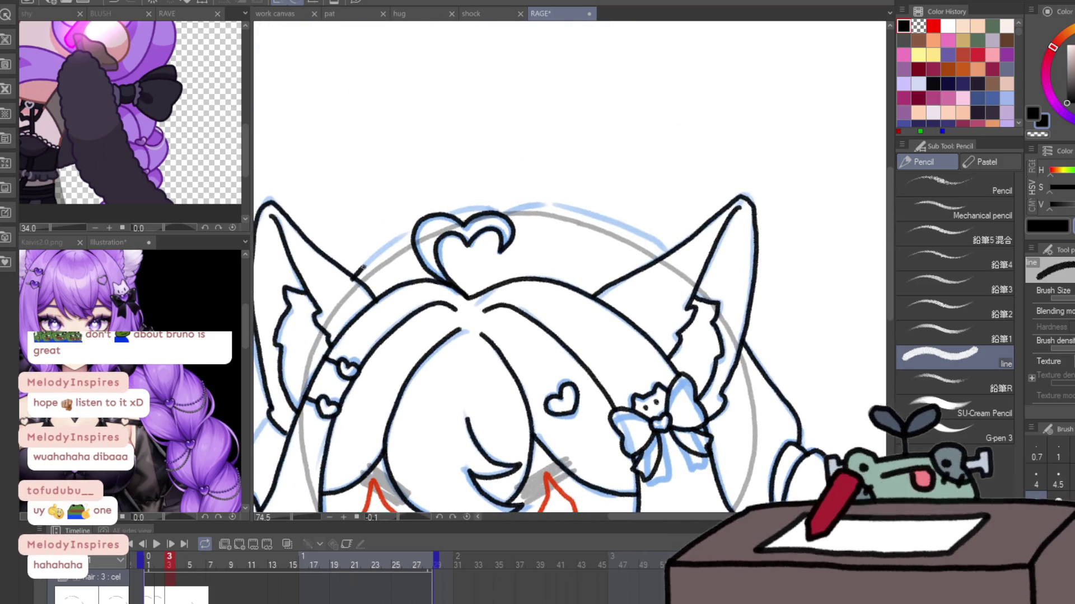
{"action": "mouse_move", "coordinate": [358, 273]}
{"action": "left_mouse_down"}
{"action": "mouse_move", "coordinate": [455, 215]}
{"action": "mouse_move", "coordinate": [625, 231]}
{"action": "left_mouse_up"}
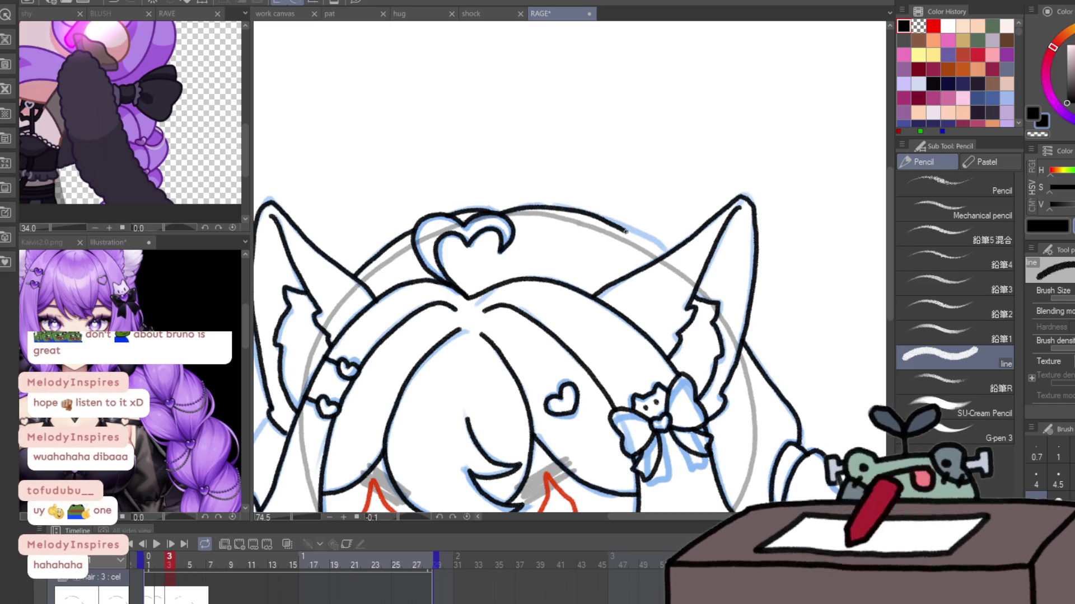
{"action": "scroll", "coordinate": [643, 263], "scroll_direction": "down", "scroll_amount": 3}
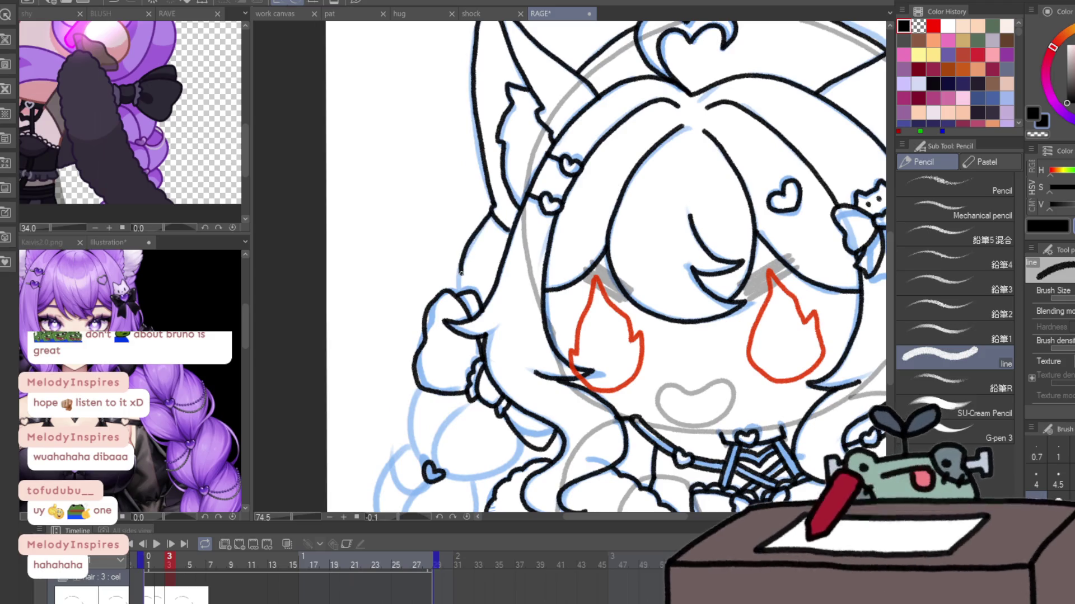
{"action": "scroll", "coordinate": [462, 347], "scroll_direction": "up", "scroll_amount": 2}
{"action": "left_click_drag", "start_coordinate": [463, 347], "coordinate": [463, 295]}
- Mirror the canvas and ink the right hair curl and a line near the lower-right heart
{"action": "key", "text": "h"}
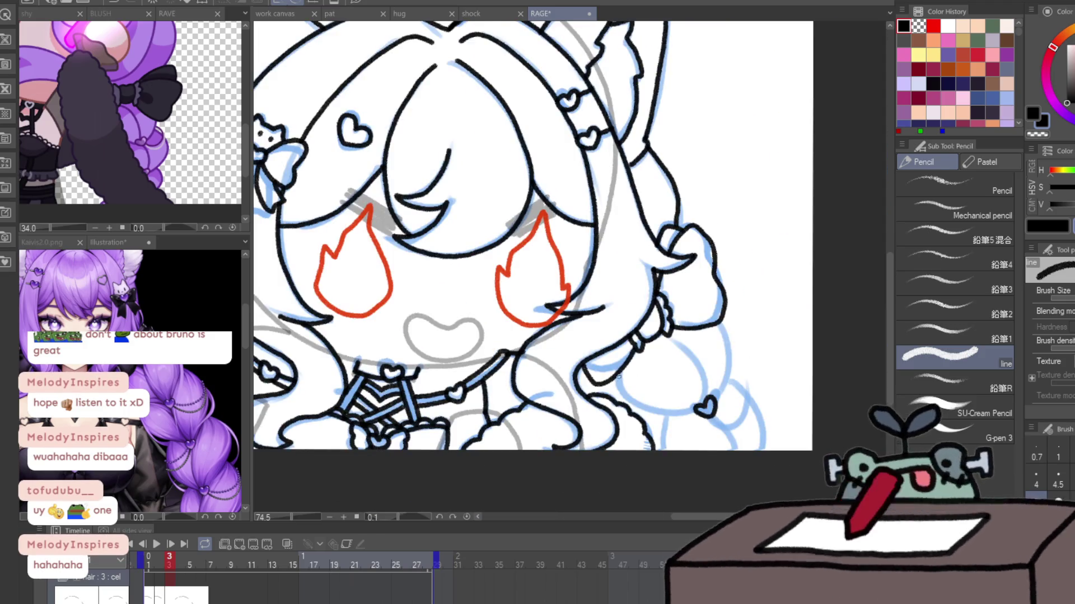
{"action": "mouse_move", "coordinate": [722, 398]}
{"action": "left_mouse_down"}
{"action": "mouse_move", "coordinate": [722, 323]}
{"action": "mouse_move", "coordinate": [706, 411]}
{"action": "mouse_move", "coordinate": [762, 417]}
{"action": "left_mouse_up"}
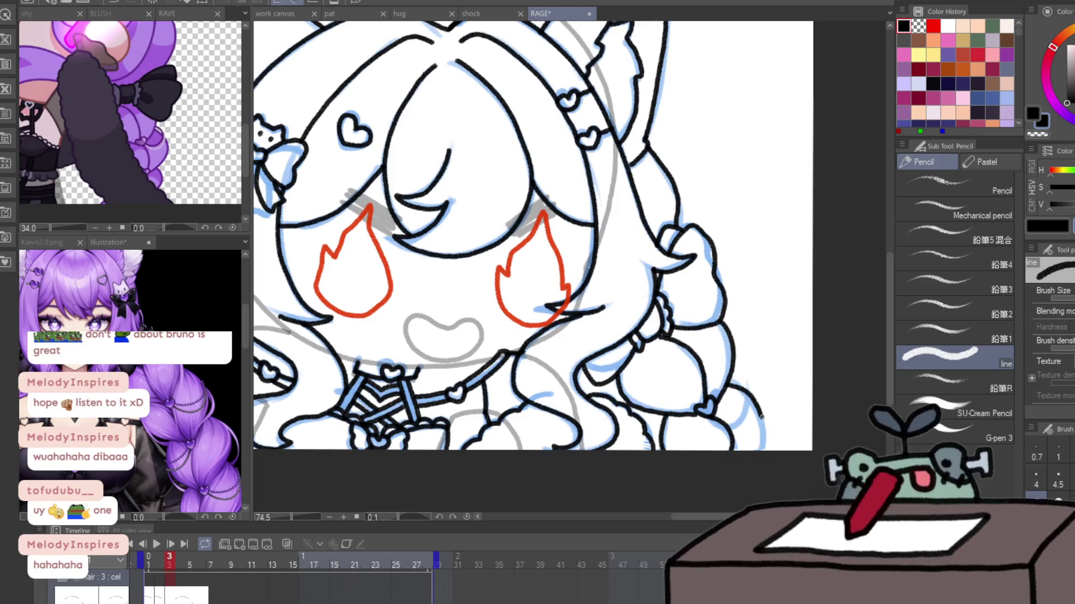
{"action": "left_click_drag", "start_coordinate": [690, 413], "coordinate": [713, 407]}
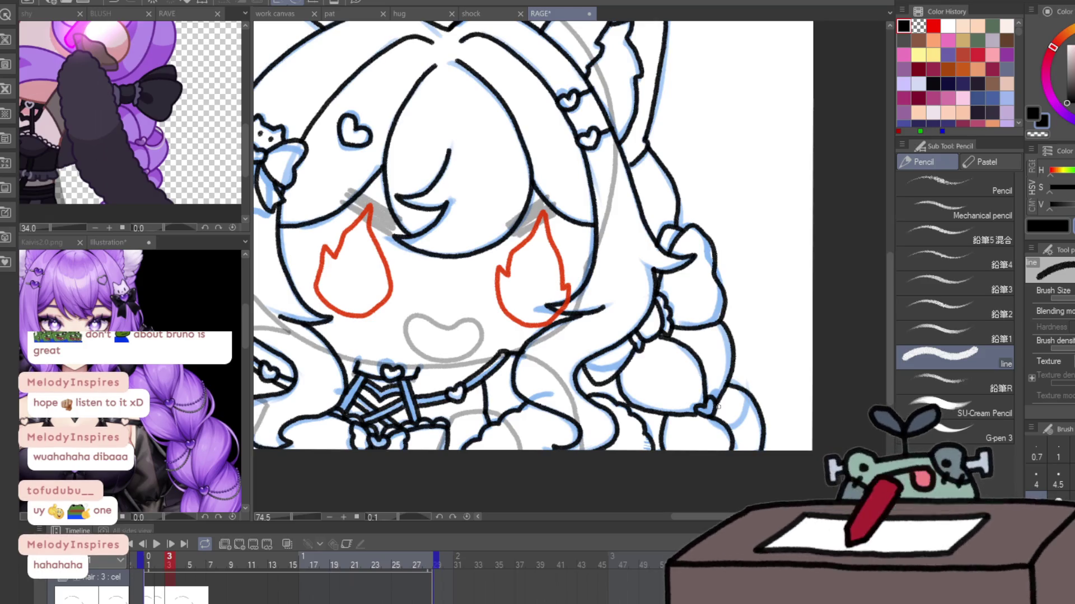
{"action": "mouse_move", "coordinate": [64, 354]}
{"action": "left_mouse_down"}
{"action": "mouse_move", "coordinate": [369, 334]}
{"action": "mouse_move", "coordinate": [336, 310]}
{"action": "left_mouse_up"}
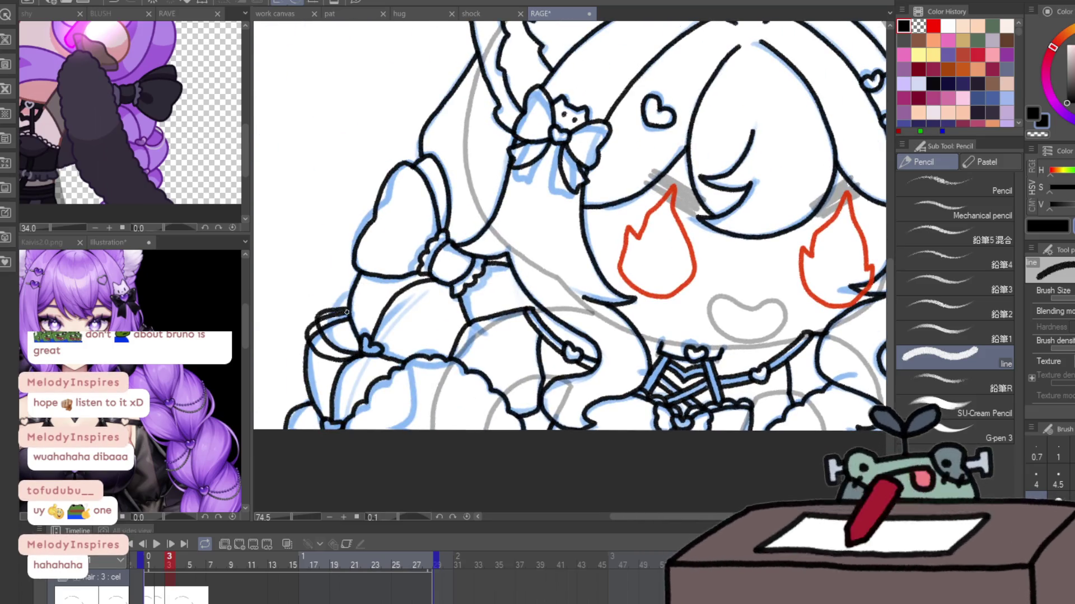
{"action": "left_click_drag", "start_coordinate": [979, 350], "coordinate": [645, 361]}
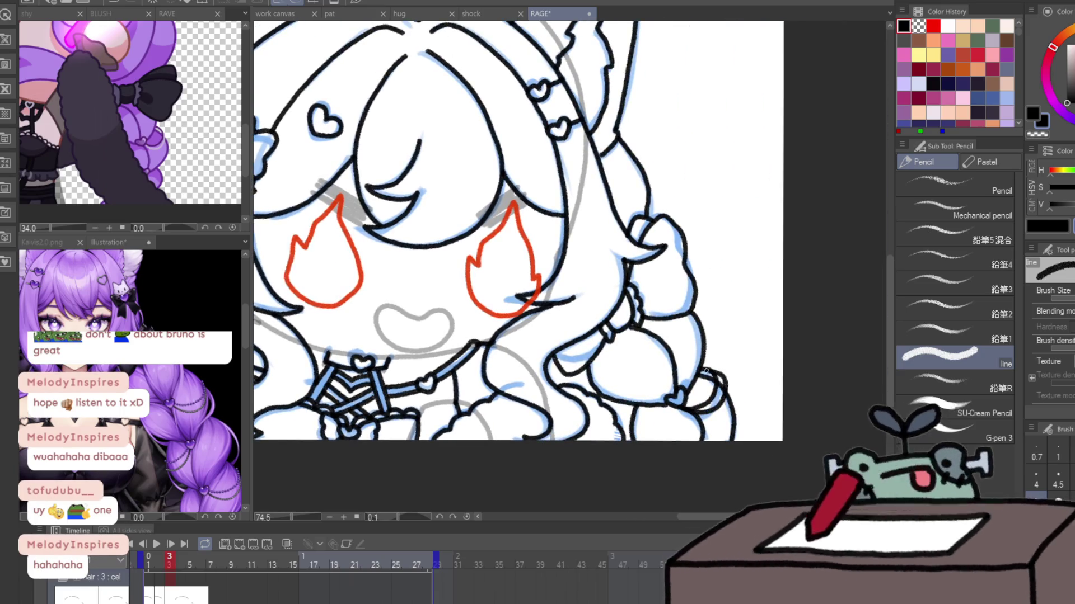
{"action": "scroll", "coordinate": [704, 371], "scroll_direction": "down", "scroll_amount": 4}
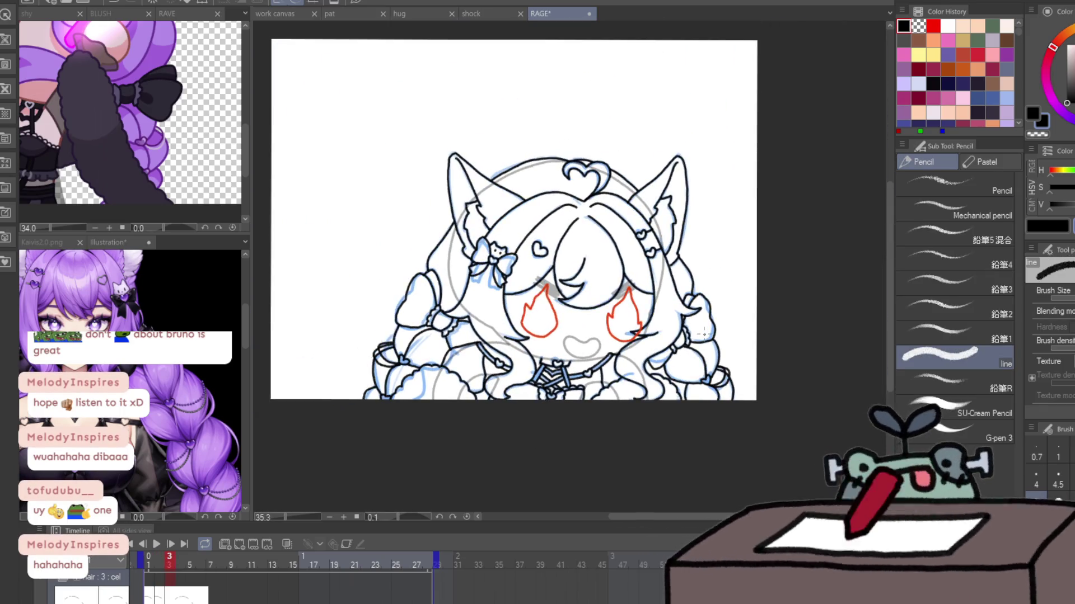
- Advance to frame 4, show neighbouring frames as onion skin, and mirror the canvas view
{"action": "key", "text": "Right"}
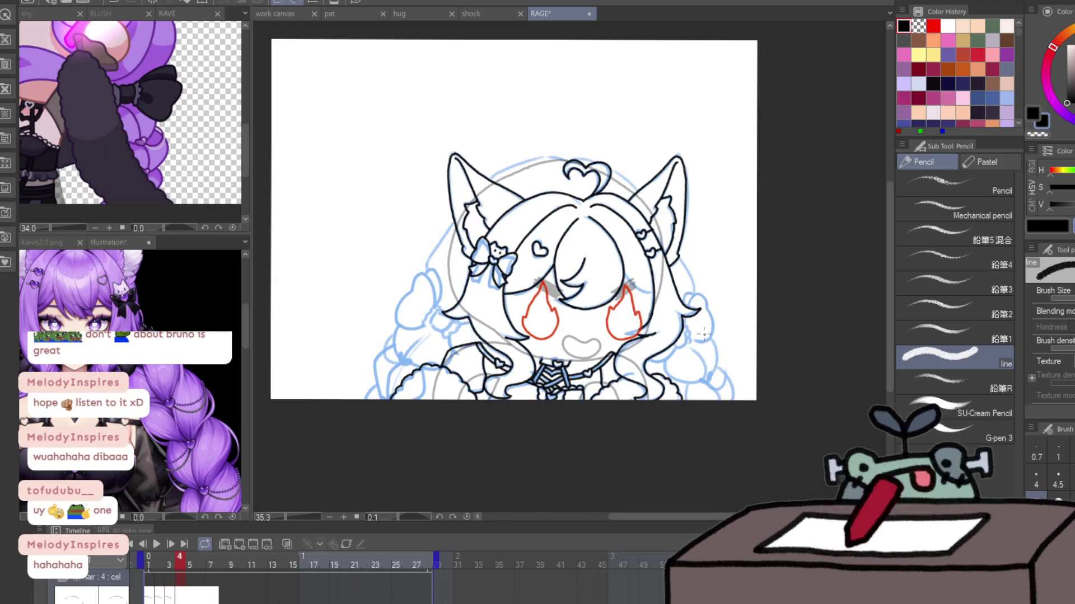
{"action": "left_click", "coordinate": [287, 544]}
{"action": "key", "text": "h"}
{"action": "scroll", "coordinate": [639, 253], "scroll_direction": "up", "scroll_amount": 10}
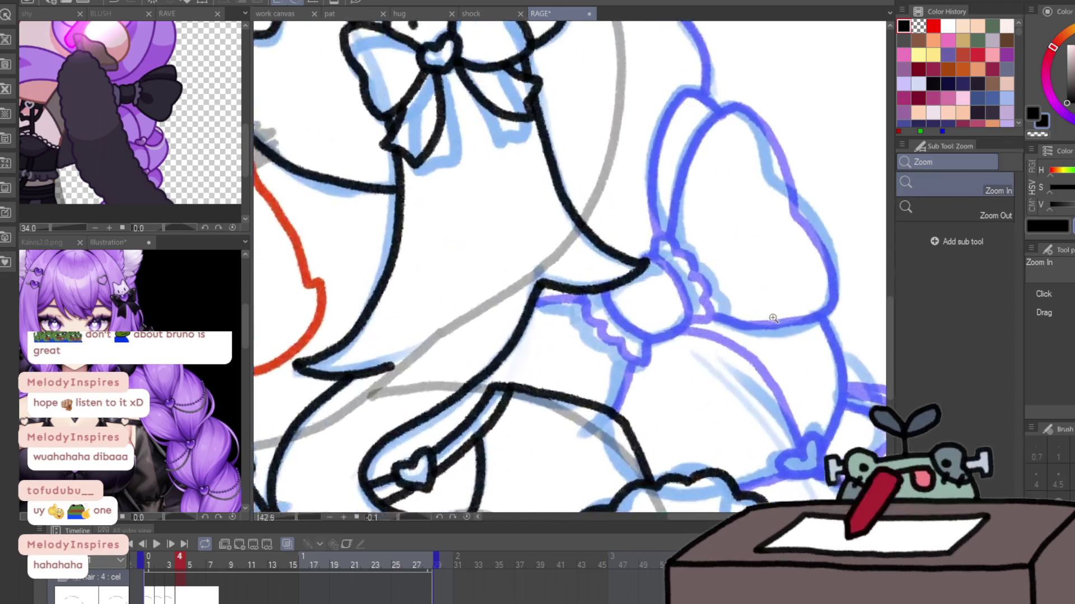
- Ink the right braid bow's knot, its lower edge and the curled heart knot
{"action": "mouse_move", "coordinate": [589, 303]}
{"action": "left_mouse_down"}
{"action": "mouse_move", "coordinate": [650, 216]}
{"action": "mouse_move", "coordinate": [700, 286]}
{"action": "mouse_move", "coordinate": [566, 312]}
{"action": "left_mouse_up"}
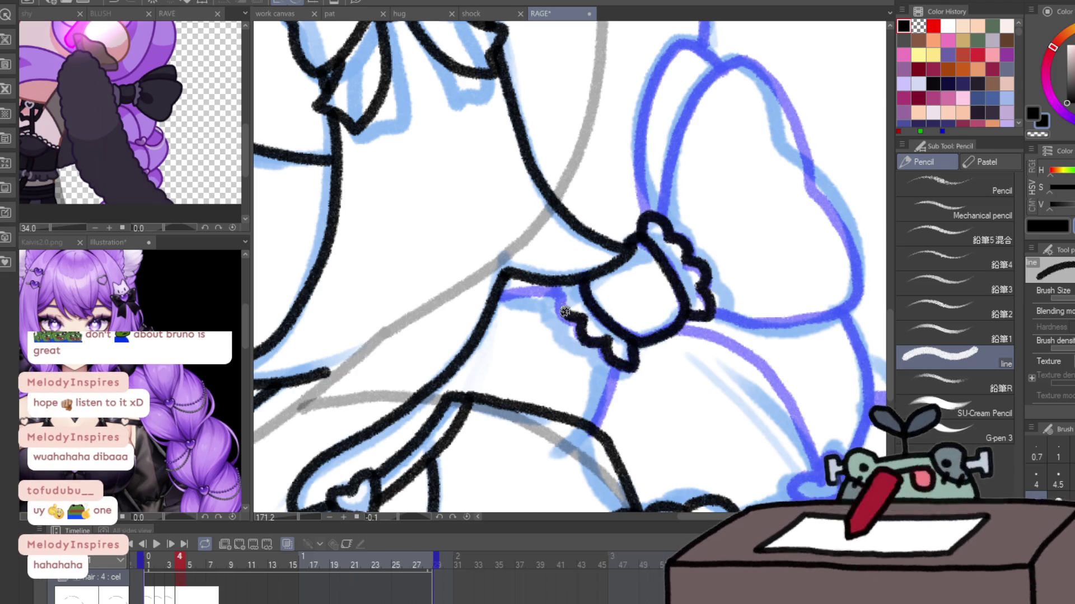
{"action": "left_click_drag", "start_coordinate": [621, 364], "coordinate": [599, 435]}
{"action": "left_click_drag", "start_coordinate": [496, 294], "coordinate": [526, 290]}
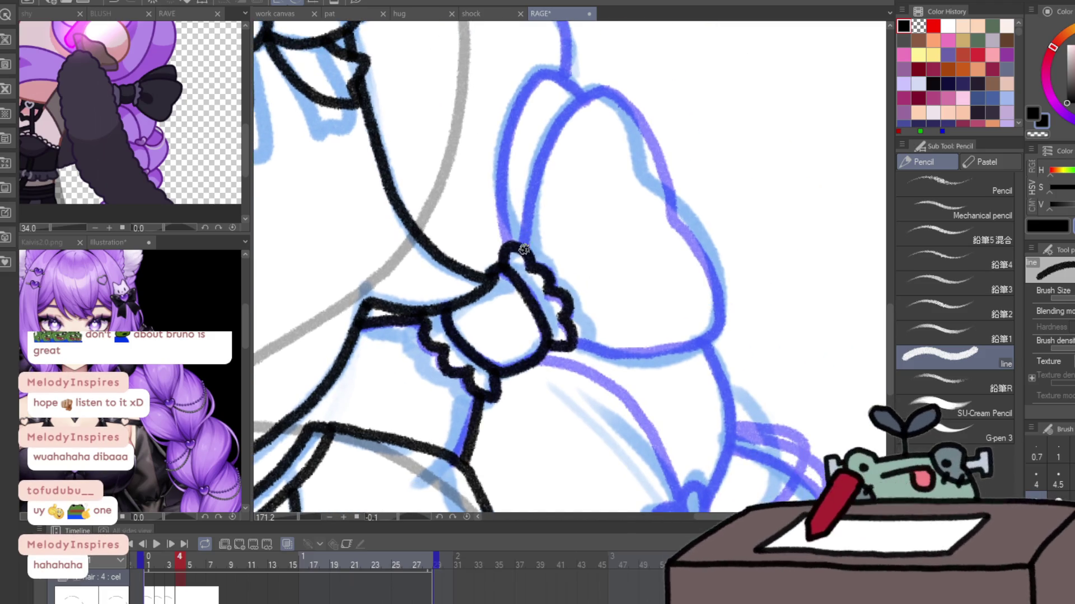
{"action": "mouse_move", "coordinate": [521, 249]}
{"action": "left_mouse_down"}
{"action": "mouse_move", "coordinate": [592, 88]}
{"action": "mouse_move", "coordinate": [652, 350]}
{"action": "mouse_move", "coordinate": [565, 342]}
{"action": "mouse_move", "coordinate": [591, 103]}
{"action": "left_mouse_up"}
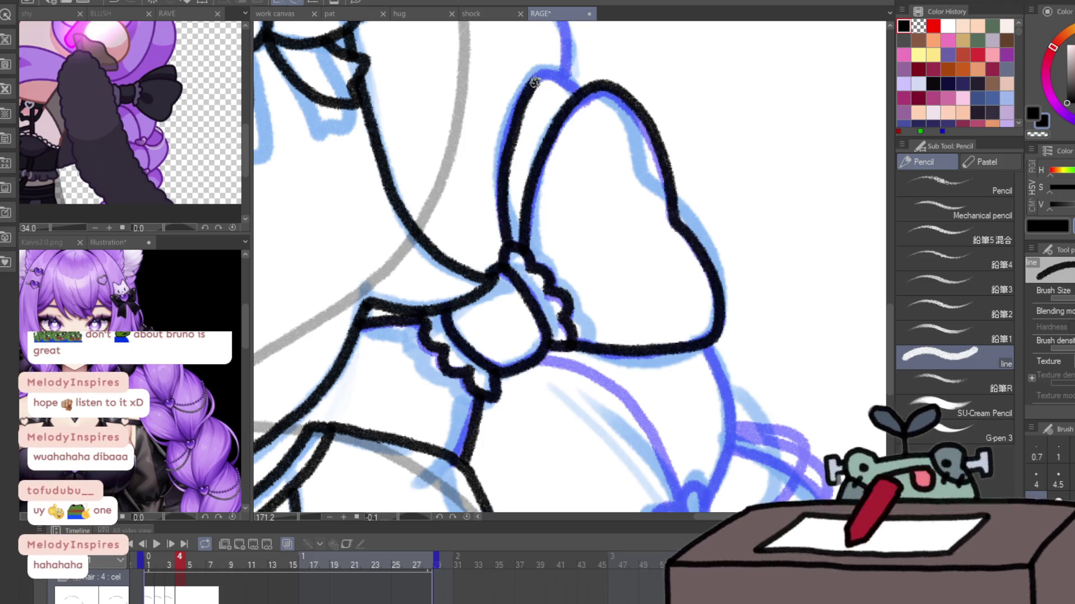
{"action": "left_click_drag", "start_coordinate": [694, 302], "coordinate": [582, 107]}
{"action": "mouse_move", "coordinate": [567, 302]}
{"action": "left_mouse_down"}
{"action": "mouse_move", "coordinate": [586, 292]}
{"action": "mouse_move", "coordinate": [560, 311]}
{"action": "left_mouse_up"}
{"action": "left_click_drag", "start_coordinate": [694, 371], "coordinate": [664, 249]}
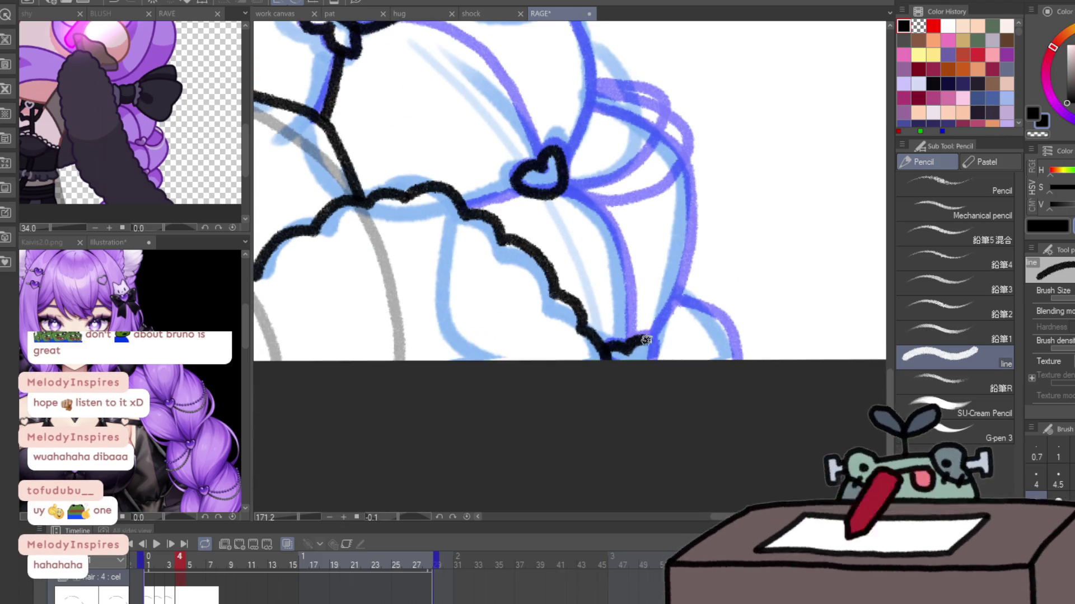
{"action": "mouse_move", "coordinate": [491, 381]}
{"action": "left_mouse_down"}
{"action": "mouse_move", "coordinate": [772, 398]}
{"action": "mouse_move", "coordinate": [559, 314]}
{"action": "mouse_move", "coordinate": [686, 304]}
{"action": "mouse_move", "coordinate": [685, 241]}
{"action": "left_mouse_up"}
- Ink the loop below the knot, the scalloped ruffle, the braid curves and the small heart tie
{"action": "left_click_drag", "start_coordinate": [541, 352], "coordinate": [602, 315]}
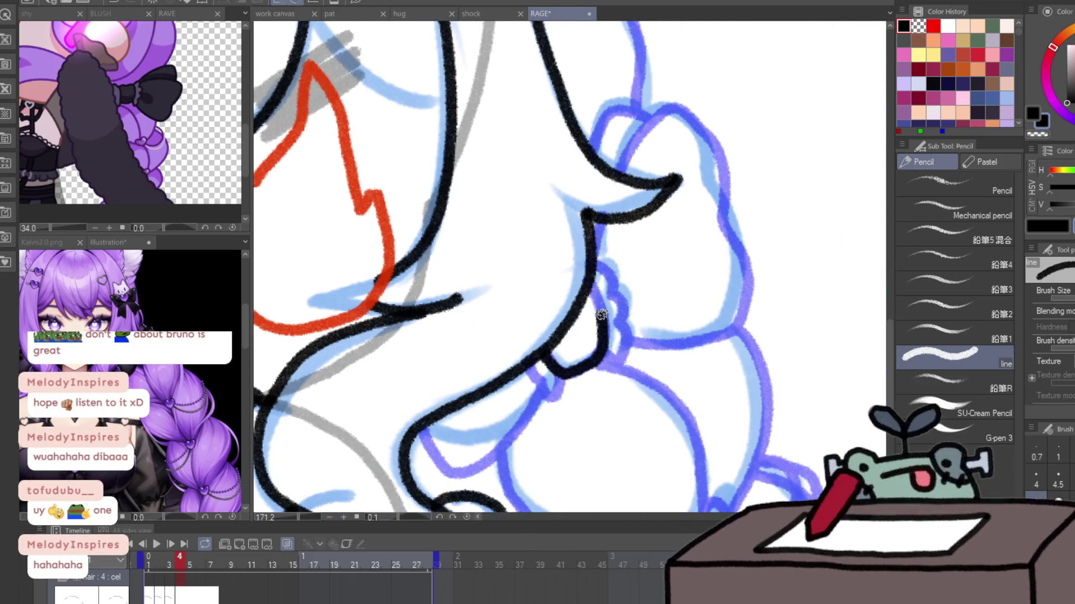
{"action": "left_click_drag", "start_coordinate": [554, 388], "coordinate": [523, 367]}
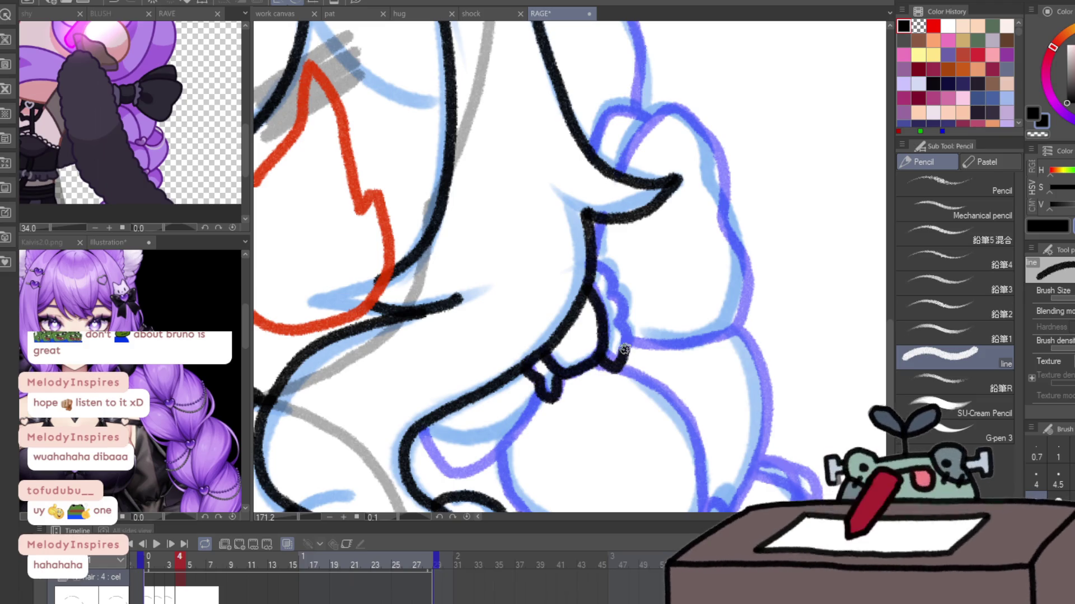
{"action": "mouse_move", "coordinate": [601, 369]}
{"action": "left_mouse_down"}
{"action": "mouse_move", "coordinate": [622, 305]}
{"action": "mouse_move", "coordinate": [592, 263]}
{"action": "left_mouse_up"}
{"action": "left_click_drag", "start_coordinate": [668, 316], "coordinate": [659, 276]}
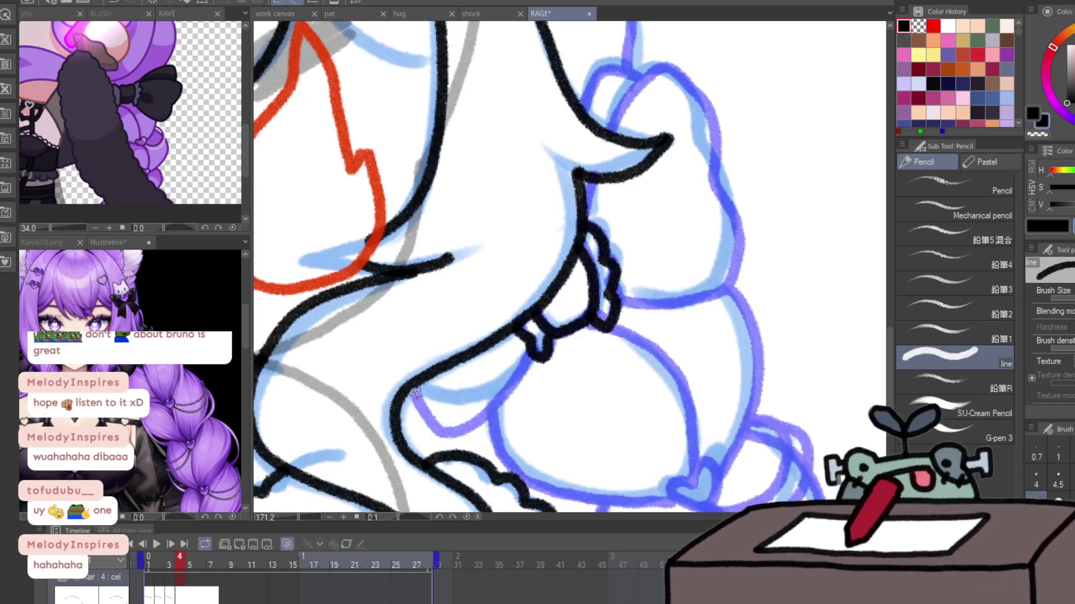
{"action": "mouse_move", "coordinate": [406, 389]}
{"action": "left_mouse_down"}
{"action": "mouse_move", "coordinate": [452, 434]}
{"action": "mouse_move", "coordinate": [744, 239]}
{"action": "mouse_move", "coordinate": [633, 98]}
{"action": "left_mouse_up"}
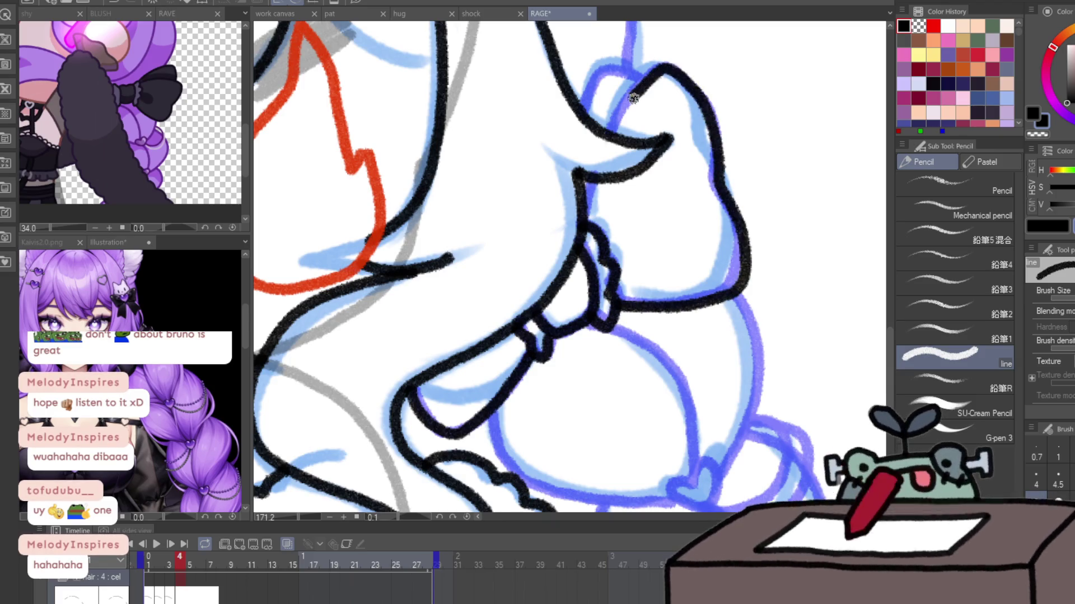
{"action": "left_click_drag", "start_coordinate": [602, 178], "coordinate": [585, 216]}
{"action": "left_click_drag", "start_coordinate": [580, 120], "coordinate": [642, 81]}
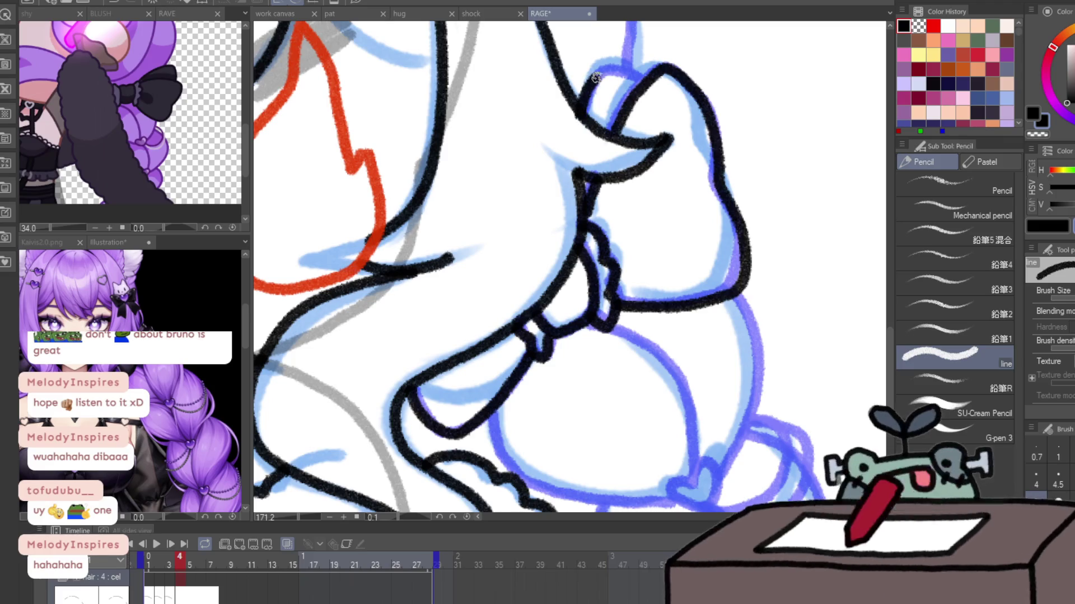
{"action": "left_click_drag", "start_coordinate": [697, 470], "coordinate": [652, 323]}
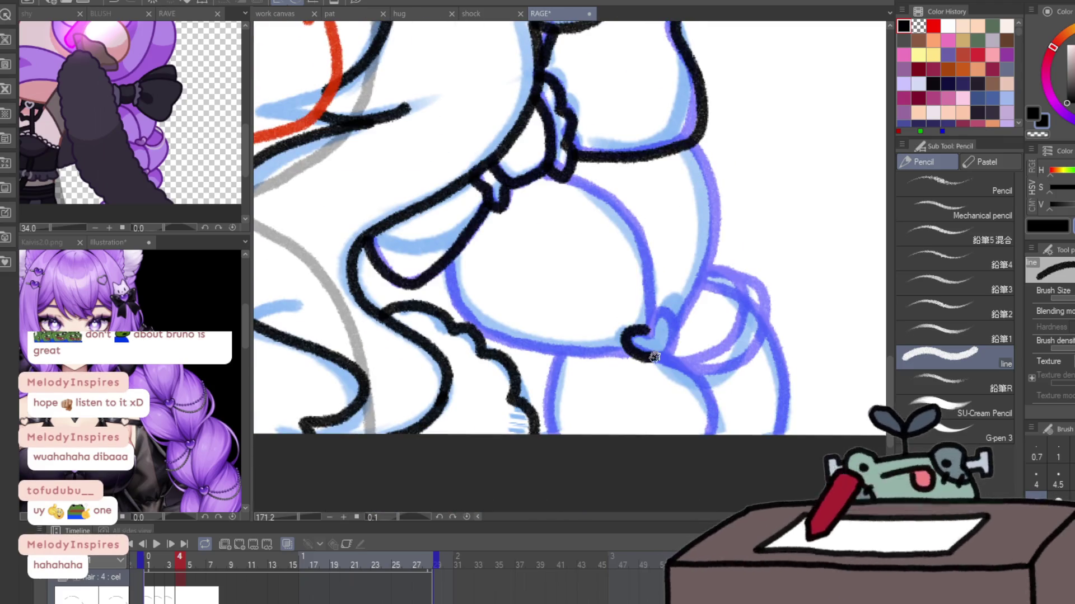
{"action": "scroll", "coordinate": [649, 329], "scroll_direction": "down", "scroll_amount": 5}
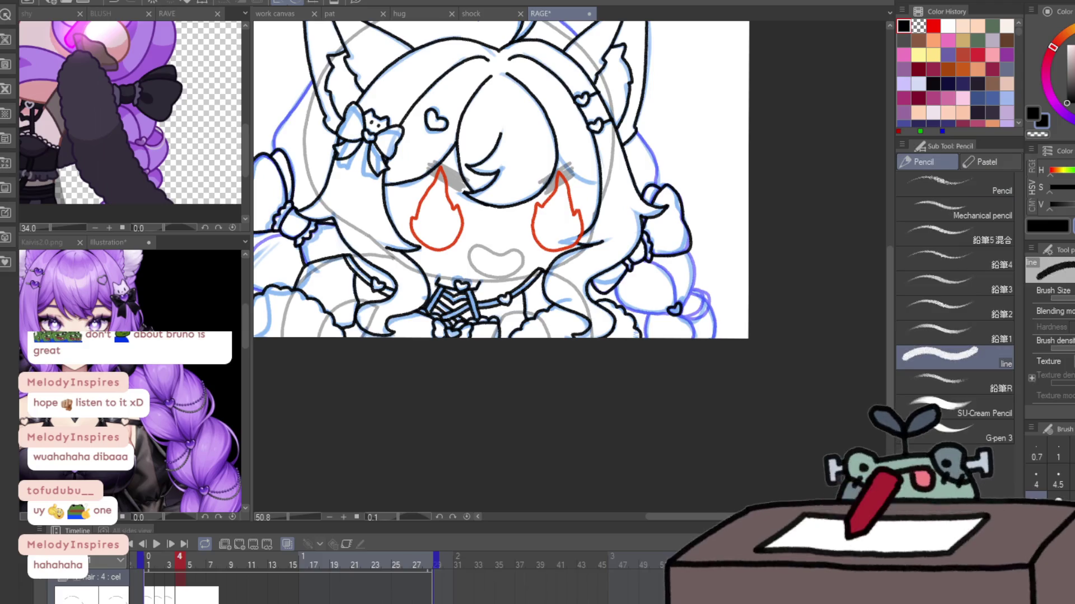
- Ink the hair line, the head's top curve and the heart tuft with its side lines
{"action": "scroll", "coordinate": [372, 293], "scroll_direction": "up", "scroll_amount": 5}
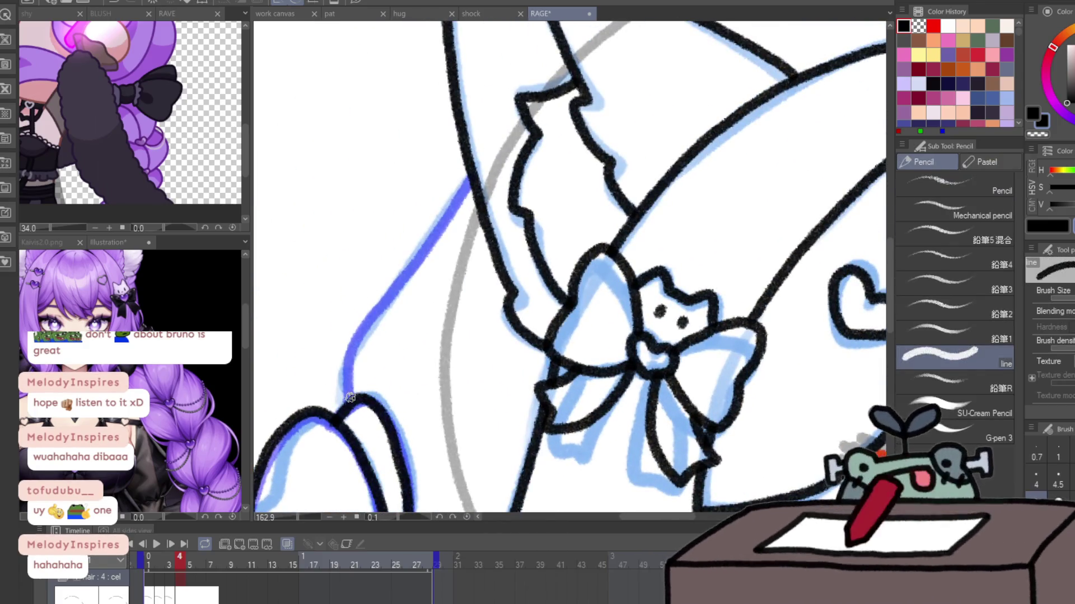
{"action": "mouse_move", "coordinate": [345, 400]}
{"action": "left_mouse_down"}
{"action": "mouse_move", "coordinate": [366, 322]}
{"action": "mouse_move", "coordinate": [475, 175]}
{"action": "left_mouse_up"}
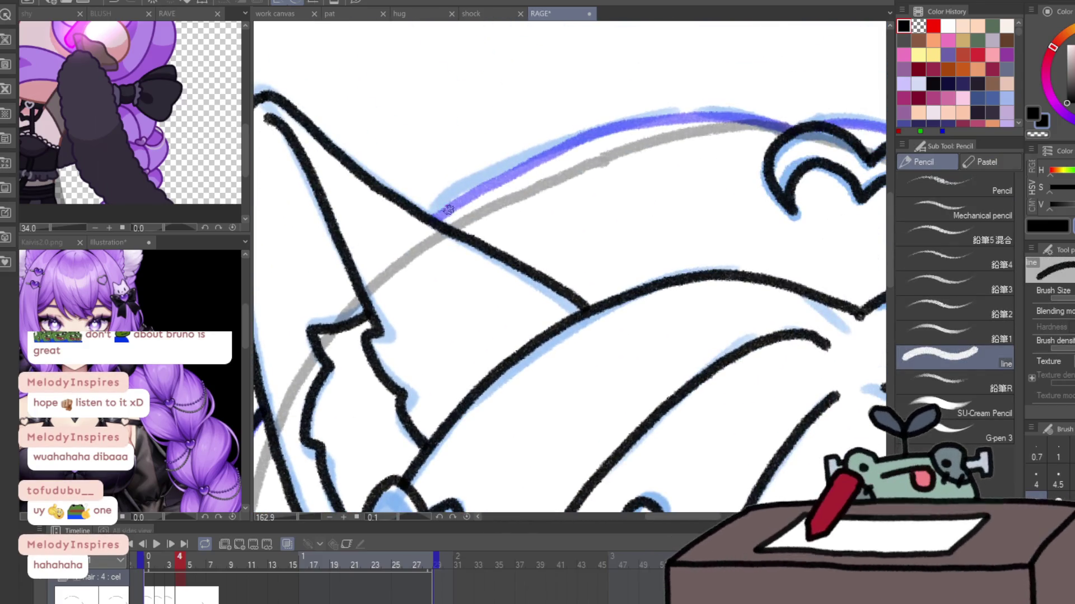
{"action": "mouse_move", "coordinate": [429, 224]}
{"action": "left_mouse_down"}
{"action": "mouse_move", "coordinate": [565, 149]}
{"action": "mouse_move", "coordinate": [789, 125]}
{"action": "left_mouse_up"}
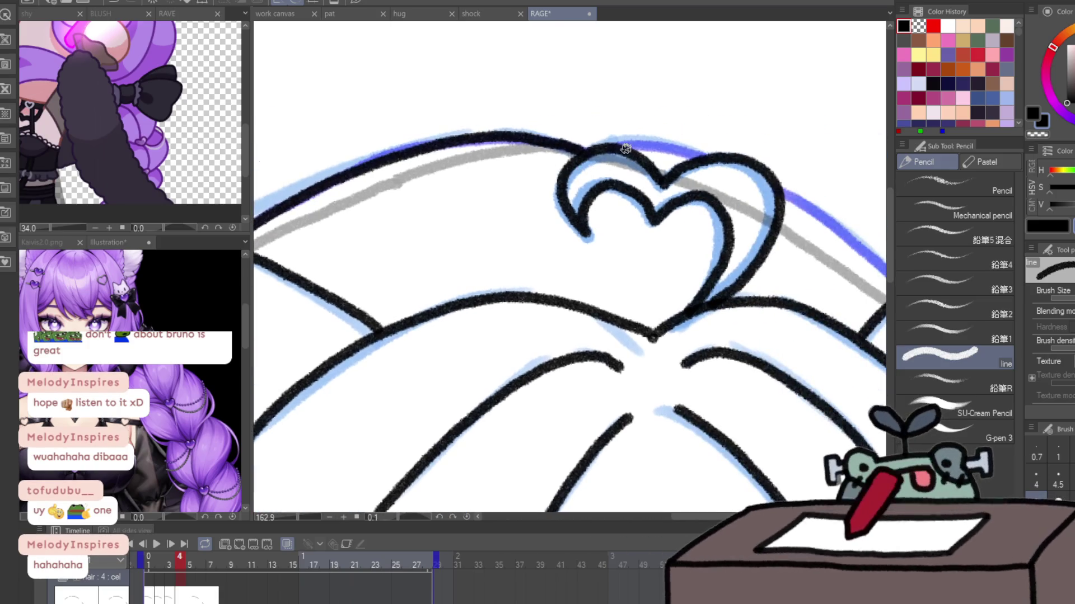
{"action": "mouse_move", "coordinate": [615, 147]}
{"action": "left_mouse_down"}
{"action": "mouse_move", "coordinate": [701, 159]}
{"action": "mouse_move", "coordinate": [528, 80]}
{"action": "left_mouse_up"}
{"action": "left_click_drag", "start_coordinate": [603, 110], "coordinate": [733, 210]}
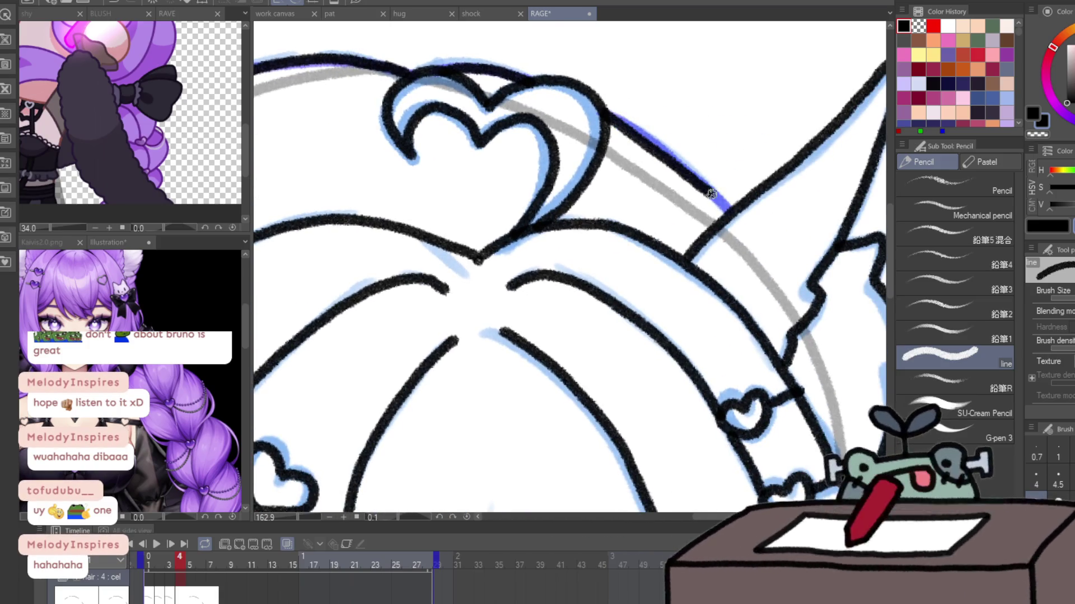
{"action": "mouse_move", "coordinate": [792, 252]}
{"action": "left_mouse_down"}
{"action": "mouse_move", "coordinate": [795, 262]}
{"action": "mouse_move", "coordinate": [644, 159]}
{"action": "left_mouse_up"}
{"action": "mouse_move", "coordinate": [739, 319]}
{"action": "left_mouse_down"}
{"action": "mouse_move", "coordinate": [638, 125]}
{"action": "mouse_move", "coordinate": [699, 286]}
{"action": "mouse_move", "coordinate": [551, 271]}
{"action": "mouse_move", "coordinate": [533, 185]}
{"action": "mouse_move", "coordinate": [644, 22]}
{"action": "left_mouse_up"}
- Ink the left braid from its heart tie up to the bow and down its outer curve, then zoom out
{"action": "mouse_move", "coordinate": [529, 123]}
{"action": "left_mouse_down"}
{"action": "mouse_move", "coordinate": [506, 247]}
{"action": "mouse_move", "coordinate": [565, 271]}
{"action": "mouse_move", "coordinate": [684, 133]}
{"action": "left_mouse_up"}
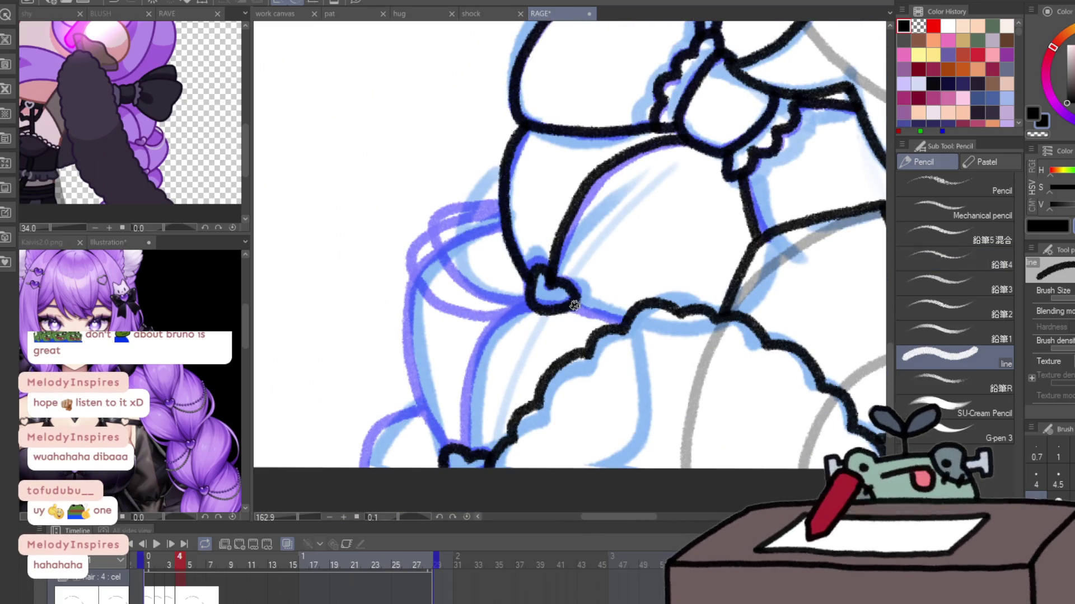
{"action": "left_click_drag", "start_coordinate": [571, 299], "coordinate": [624, 323]}
{"action": "mouse_move", "coordinate": [504, 226]}
{"action": "left_mouse_down"}
{"action": "mouse_move", "coordinate": [450, 448]}
{"action": "mouse_move", "coordinate": [530, 307]}
{"action": "left_mouse_up"}
{"action": "left_click_drag", "start_coordinate": [426, 403], "coordinate": [364, 468]}
{"action": "key", "text": "/"}
{"action": "mouse_move", "coordinate": [851, 420]}
{"action": "left_mouse_down"}
{"action": "mouse_move", "coordinate": [805, 420]}
{"action": "mouse_move", "coordinate": [850, 420]}
{"action": "left_mouse_up"}
- Zoom onto the right braid and ink its lower circle and the ribbon loop beside the heart
{"action": "key", "text": "p"}
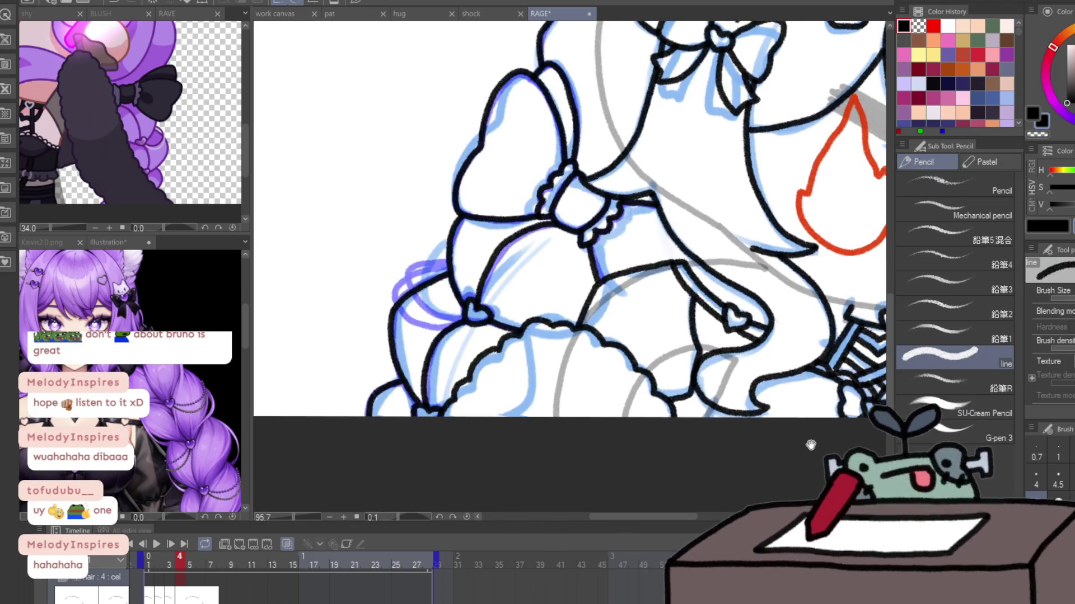
{"action": "left_click_drag", "start_coordinate": [315, 224], "coordinate": [314, 447]}
{"action": "left_click_drag", "start_coordinate": [709, 426], "coordinate": [407, 457]}
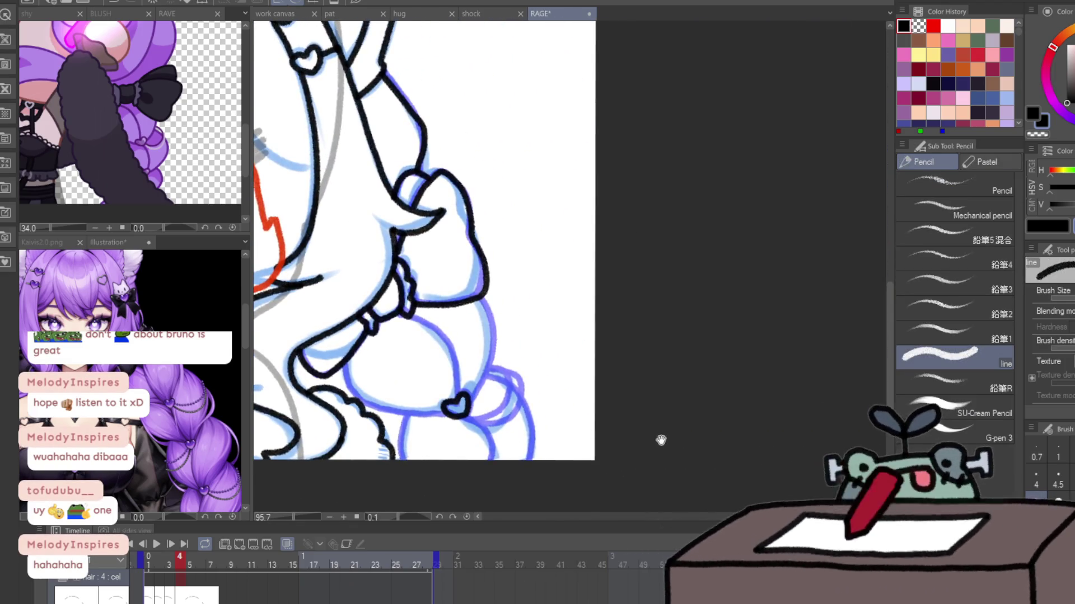
{"action": "scroll", "coordinate": [620, 442], "scroll_direction": "up", "scroll_amount": 3}
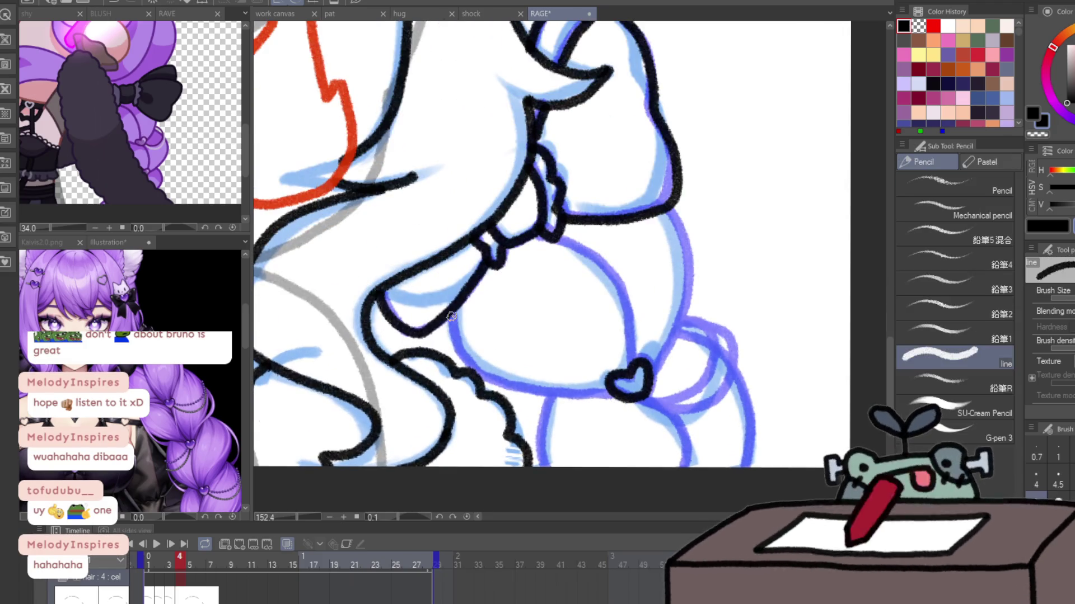
{"action": "left_click_drag", "start_coordinate": [475, 371], "coordinate": [613, 391]}
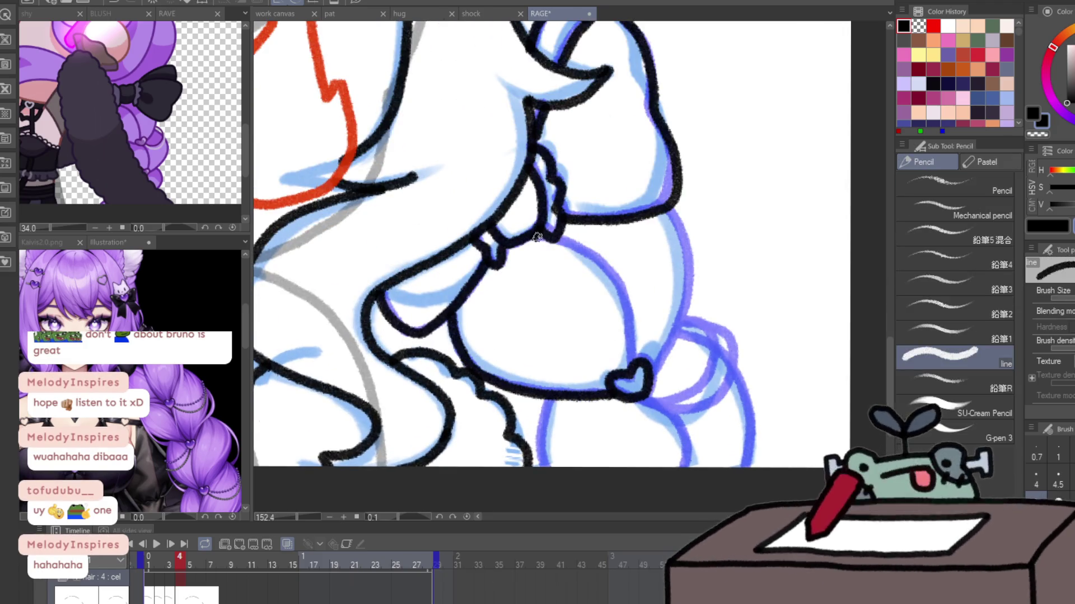
{"action": "mouse_move", "coordinate": [532, 235]}
{"action": "left_mouse_down"}
{"action": "mouse_move", "coordinate": [631, 323]}
{"action": "mouse_move", "coordinate": [636, 365]}
{"action": "mouse_move", "coordinate": [676, 215]}
{"action": "left_mouse_up"}
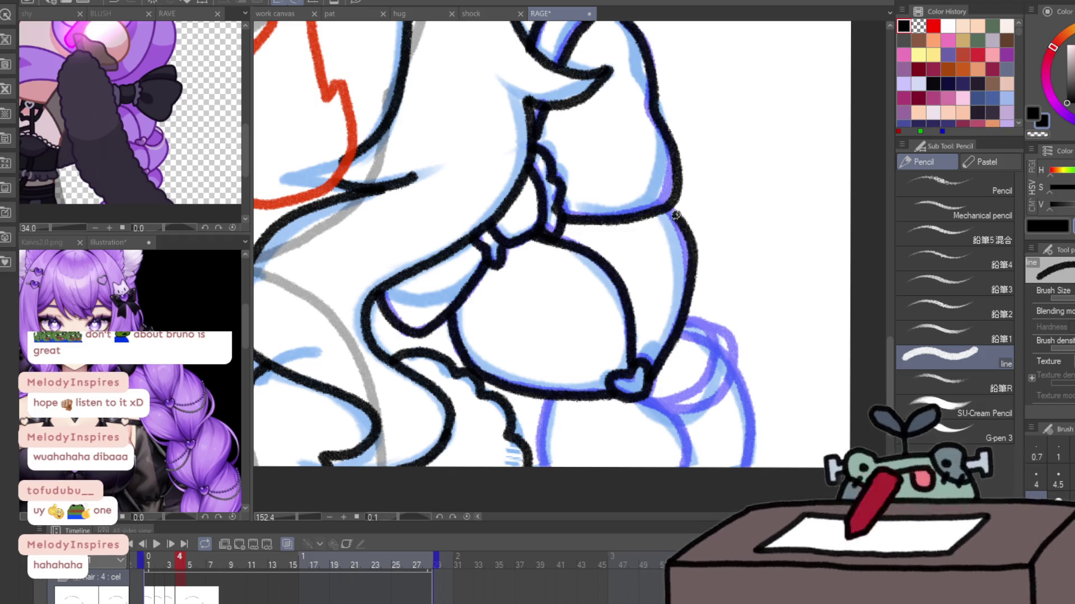
{"action": "left_click_drag", "start_coordinate": [557, 399], "coordinate": [541, 466]}
{"action": "left_click_drag", "start_coordinate": [638, 394], "coordinate": [689, 467]}
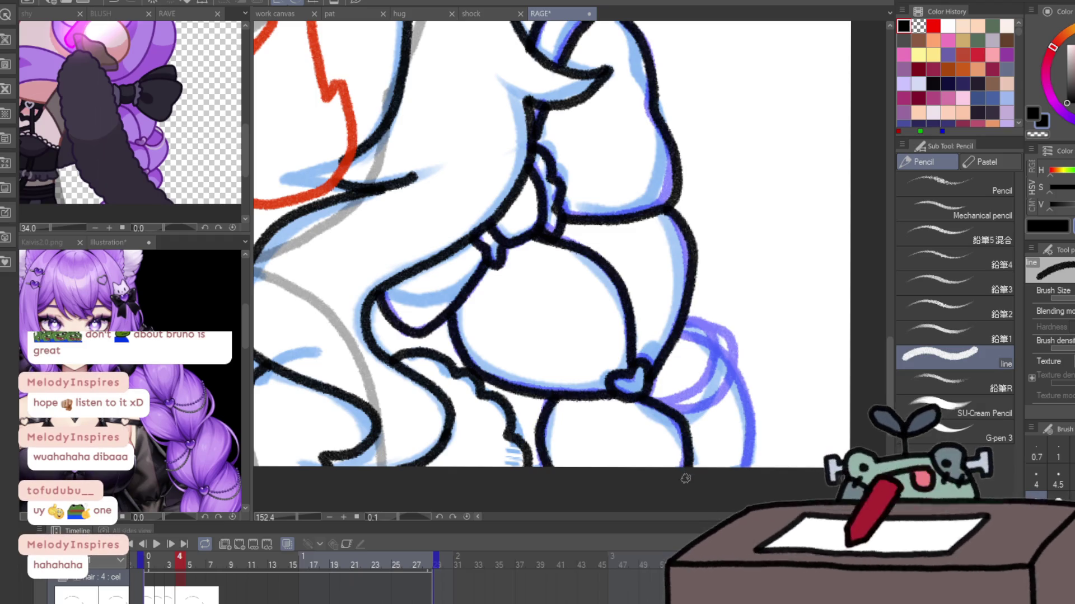
{"action": "left_click_drag", "start_coordinate": [679, 332], "coordinate": [750, 467]}
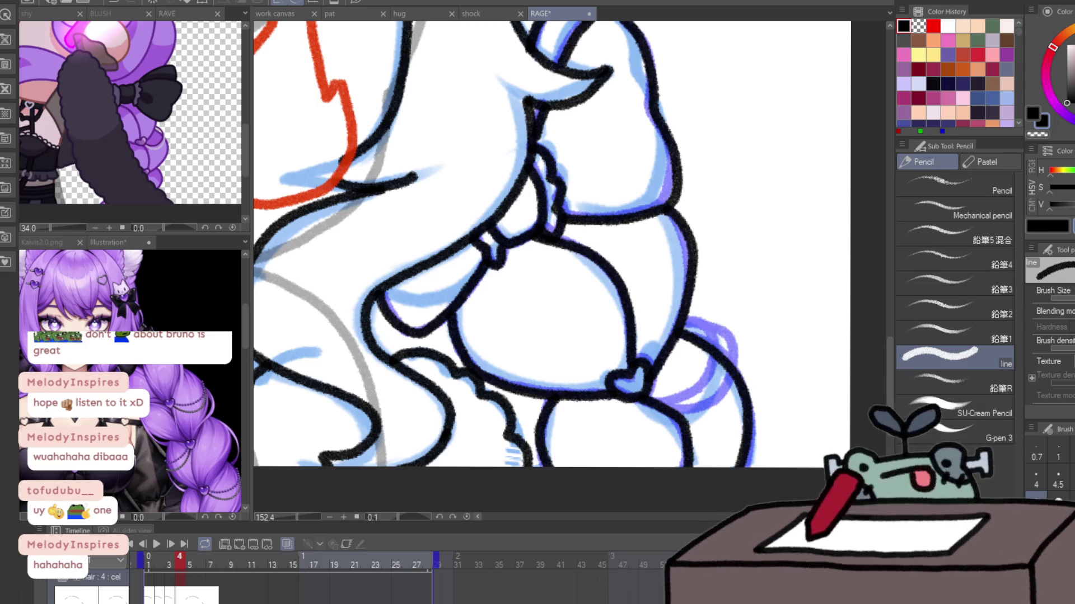
{"action": "left_click_drag", "start_coordinate": [651, 401], "coordinate": [684, 320]}
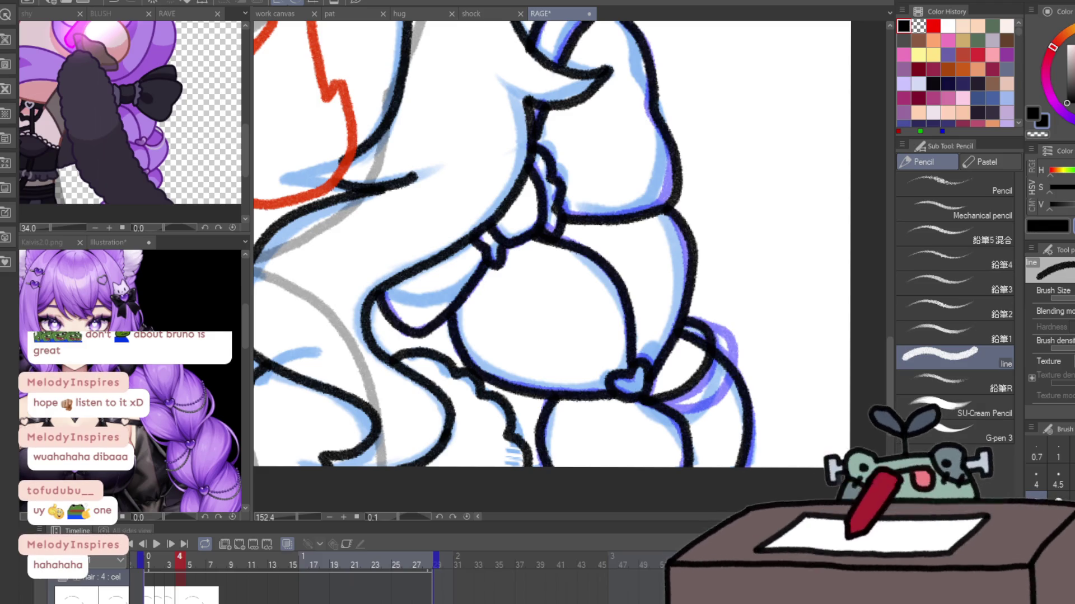
{"action": "mouse_move", "coordinate": [660, 409]}
{"action": "left_mouse_down"}
{"action": "mouse_move", "coordinate": [689, 311]}
{"action": "mouse_move", "coordinate": [540, 389]}
{"action": "mouse_move", "coordinate": [877, 392]}
{"action": "left_mouse_up"}
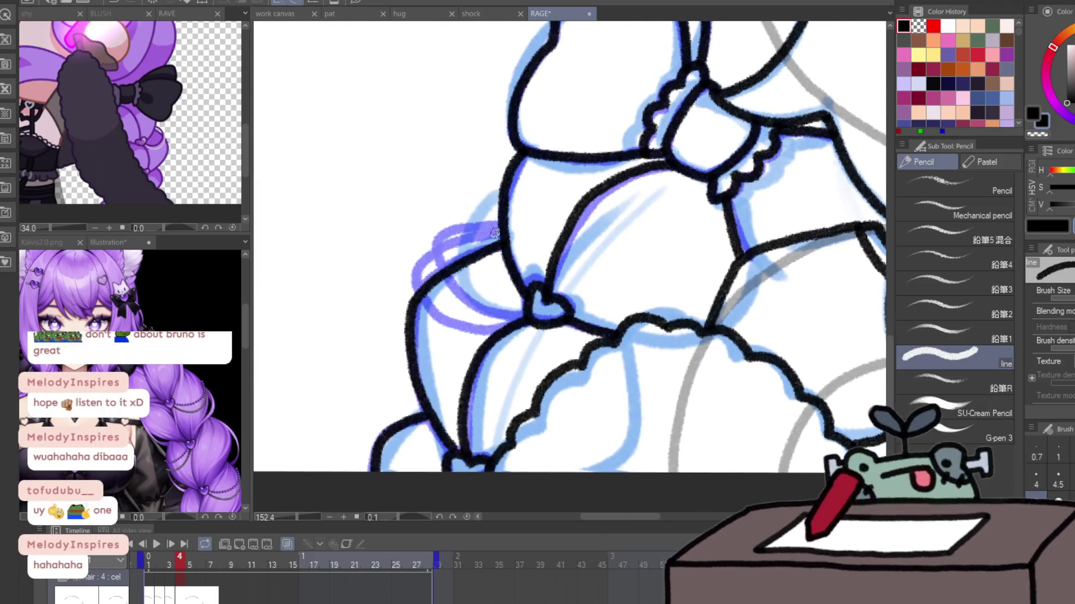
- Ink the left braid's loops around its heart tie, redrawing one misplaced stroke
{"action": "left_click_drag", "start_coordinate": [498, 231], "coordinate": [498, 321]}
{"action": "key", "text": "ctrl+z"}
{"action": "left_click_drag", "start_coordinate": [498, 229], "coordinate": [525, 317]}
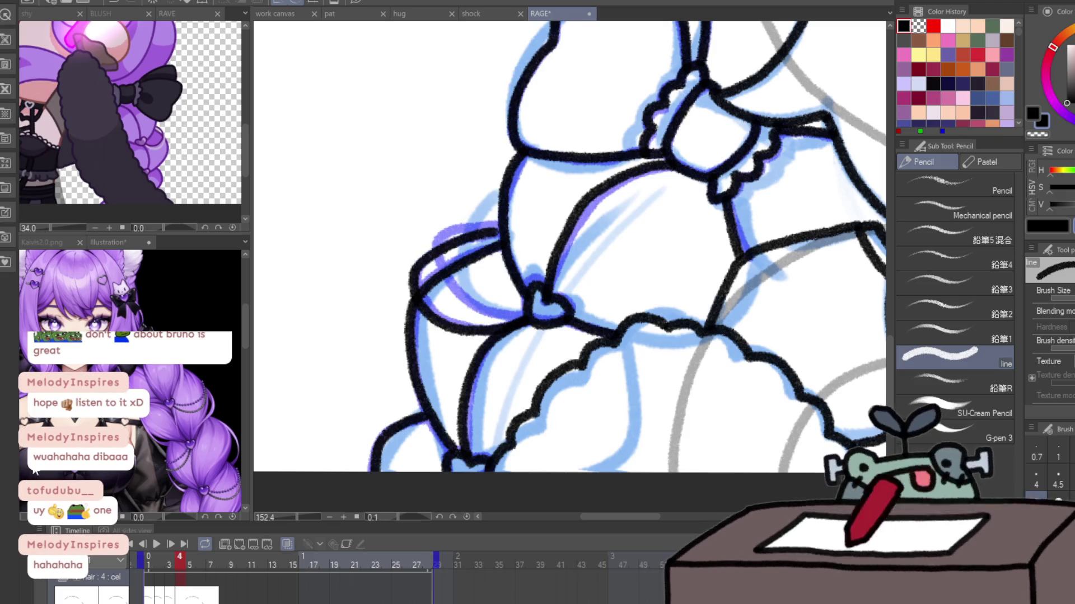
{"action": "left_click_drag", "start_coordinate": [493, 230], "coordinate": [518, 275]}
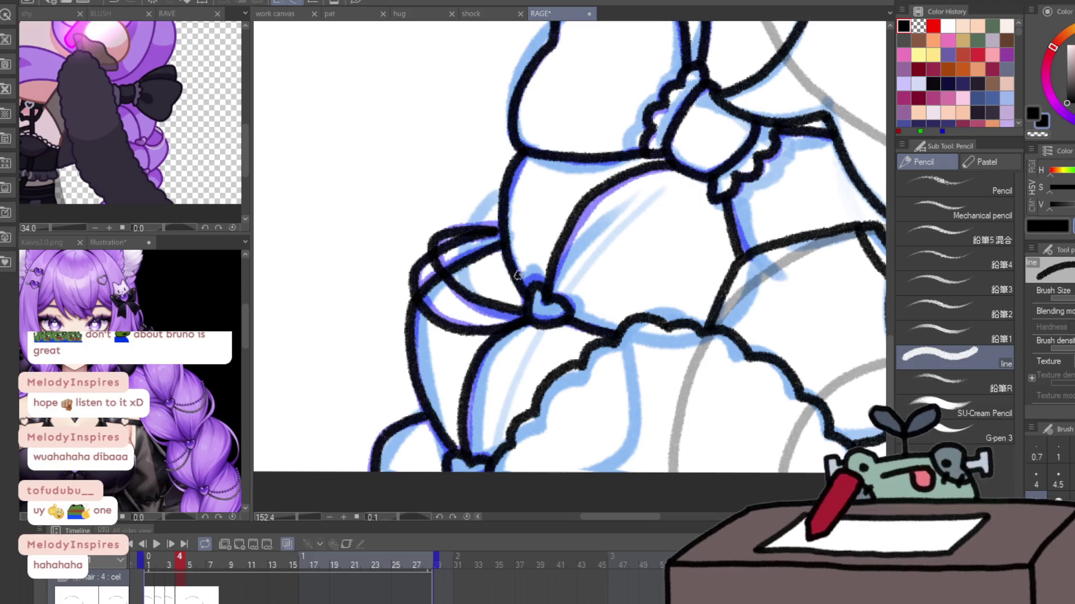
{"action": "scroll", "coordinate": [495, 231], "scroll_direction": "down", "scroll_amount": 5}
{"action": "scroll", "coordinate": [444, 264], "scroll_direction": "up", "scroll_amount": 1}
{"action": "scroll", "coordinate": [443, 264], "scroll_direction": "up", "scroll_amount": 1}
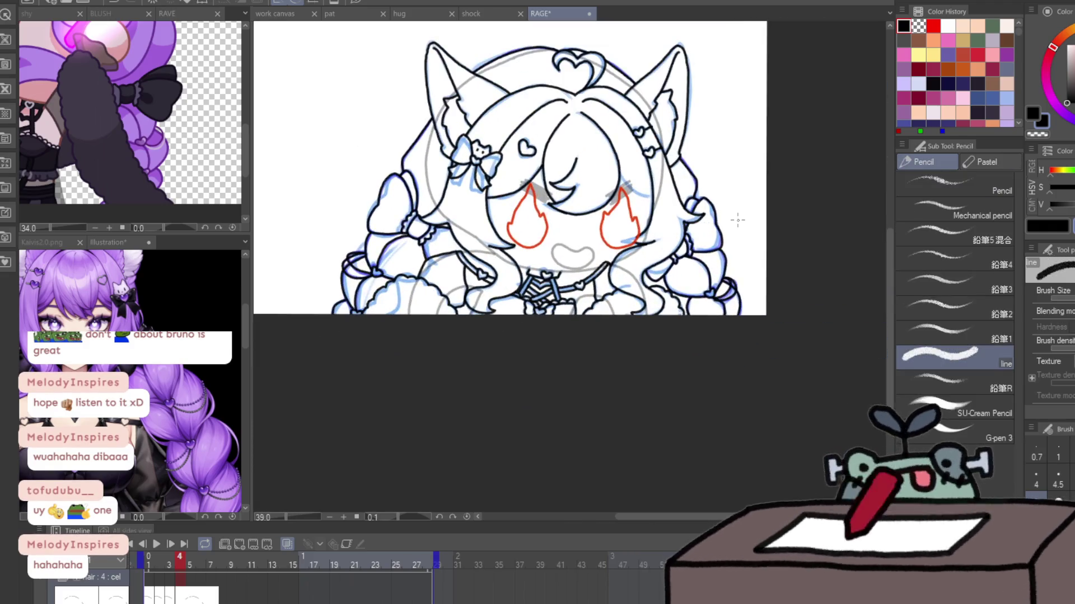
- Scroll the view up and left to reach frame 8 of the animation
{"action": "scroll", "coordinate": [737, 218], "scroll_direction": "up", "scroll_amount": 1}
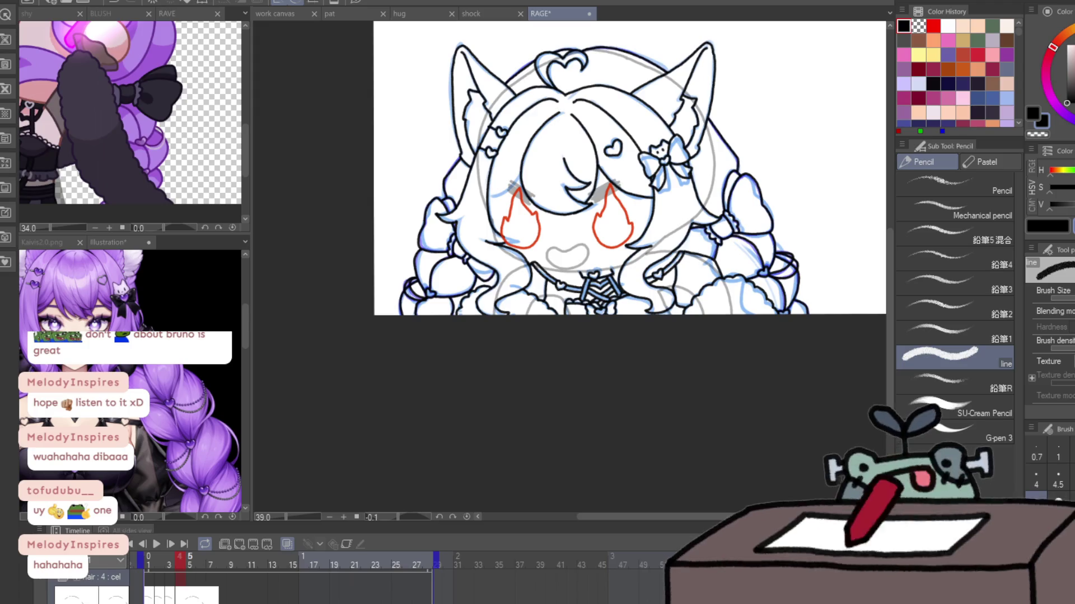
{"action": "scroll", "coordinate": [179, 598], "scroll_direction": "left", "scroll_amount": 1}
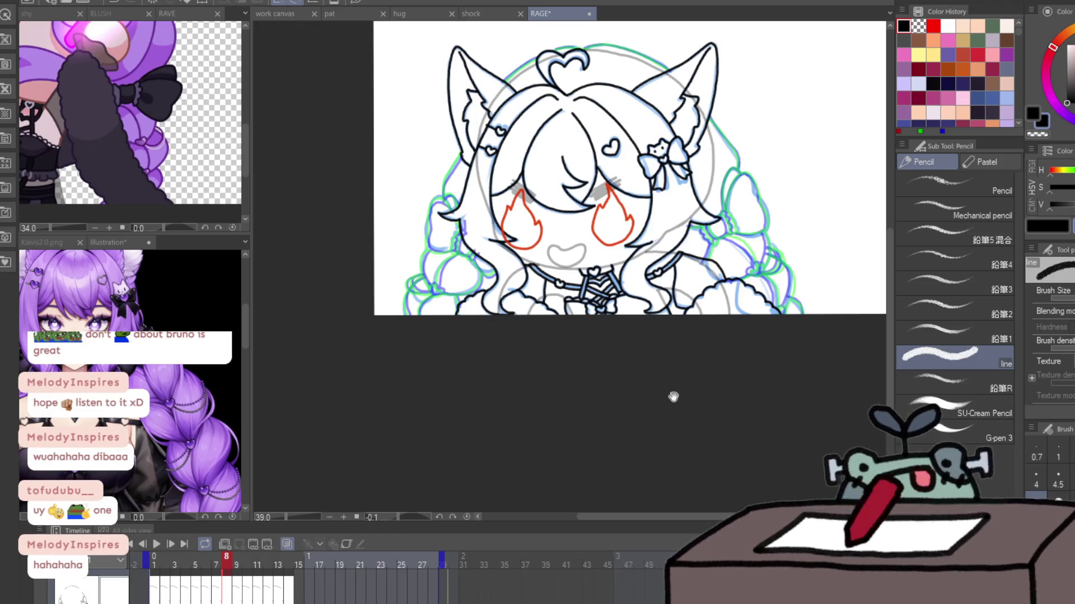
- Ink the right braid's outer outline, closed loop and ruffle line on frame 8
{"action": "left_click_drag", "start_coordinate": [674, 396], "coordinate": [382, 365]}
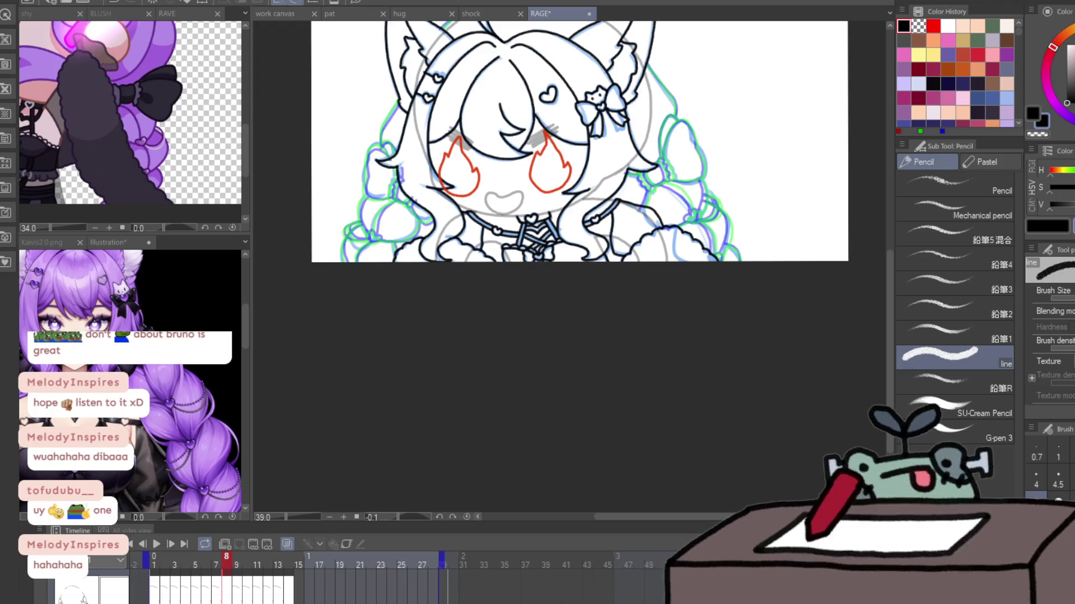
{"action": "scroll", "coordinate": [645, 160], "scroll_direction": "up", "scroll_amount": 5}
{"action": "mouse_move", "coordinate": [635, 193]}
{"action": "left_mouse_down"}
{"action": "mouse_move", "coordinate": [685, 239]}
{"action": "mouse_move", "coordinate": [677, 167]}
{"action": "left_mouse_up"}
{"action": "mouse_move", "coordinate": [610, 193]}
{"action": "left_mouse_down"}
{"action": "mouse_move", "coordinate": [623, 223]}
{"action": "mouse_move", "coordinate": [667, 244]}
{"action": "left_mouse_up"}
{"action": "mouse_move", "coordinate": [693, 147]}
{"action": "left_mouse_down"}
{"action": "mouse_move", "coordinate": [710, 158]}
{"action": "mouse_move", "coordinate": [727, 224]}
{"action": "left_mouse_up"}
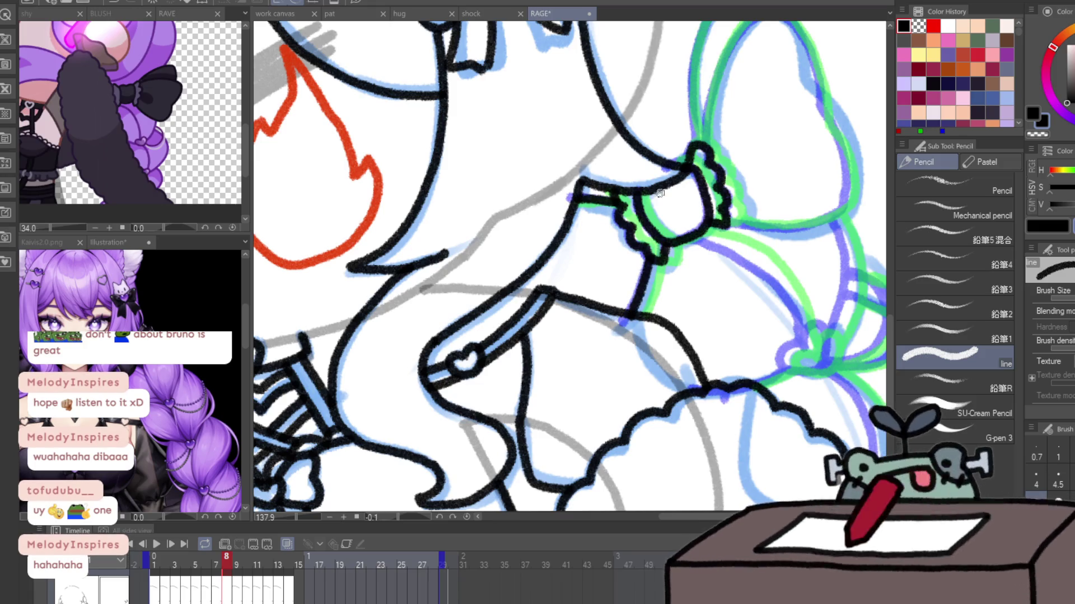
- Ink the right braid's bow loop up to its top and a small heart
{"action": "mouse_move", "coordinate": [738, 142]}
{"action": "left_mouse_down"}
{"action": "mouse_move", "coordinate": [668, 258]}
{"action": "mouse_move", "coordinate": [755, 223]}
{"action": "mouse_move", "coordinate": [669, 335]}
{"action": "left_mouse_up"}
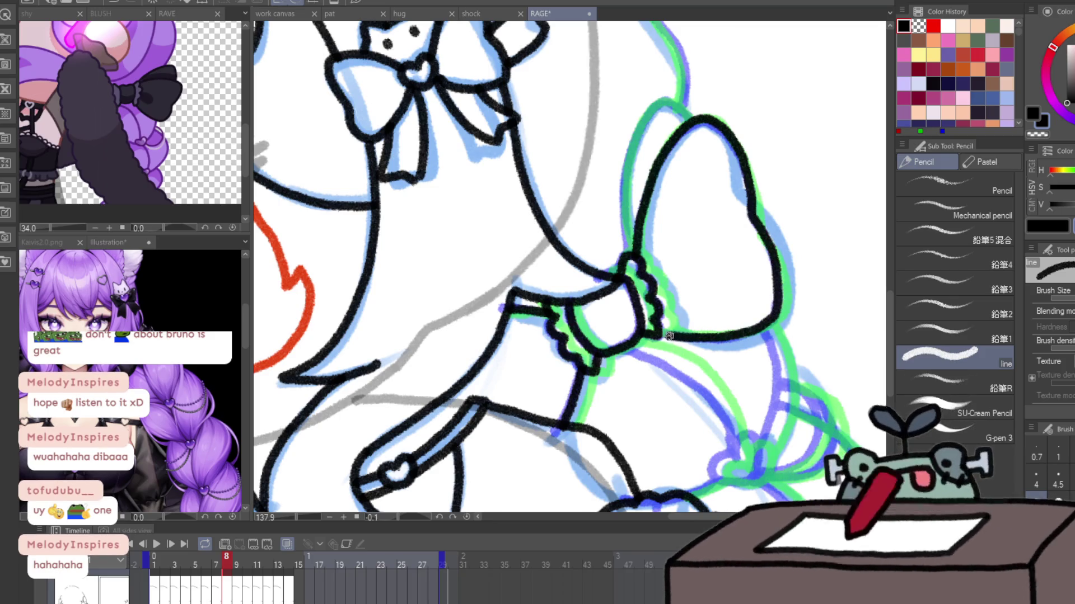
{"action": "left_click_drag", "start_coordinate": [625, 257], "coordinate": [697, 121]}
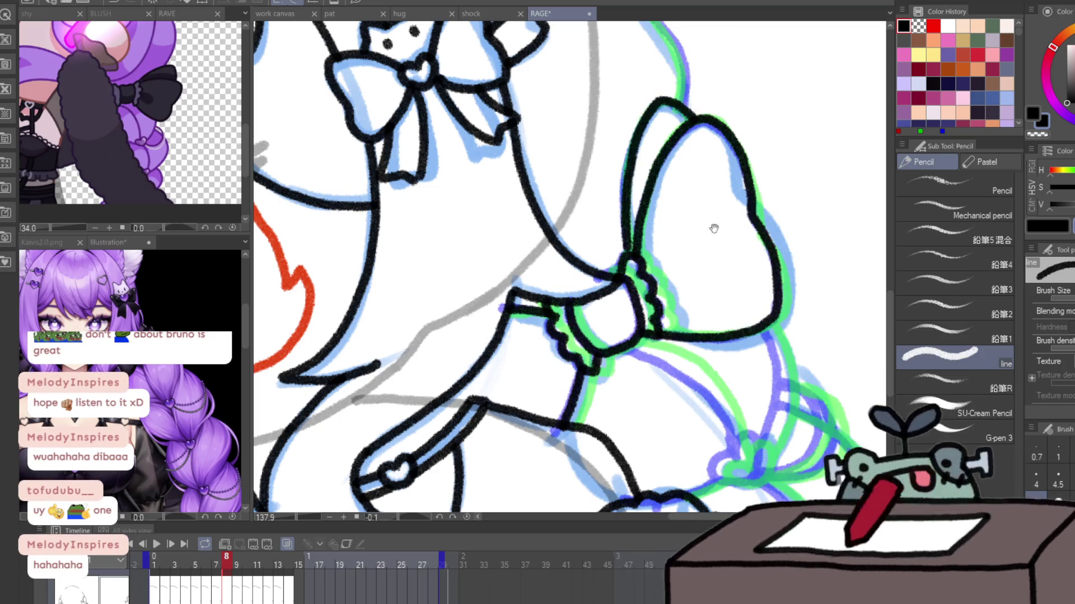
{"action": "left_click_drag", "start_coordinate": [712, 228], "coordinate": [697, 186]}
{"action": "left_click_drag", "start_coordinate": [717, 408], "coordinate": [699, 210]}
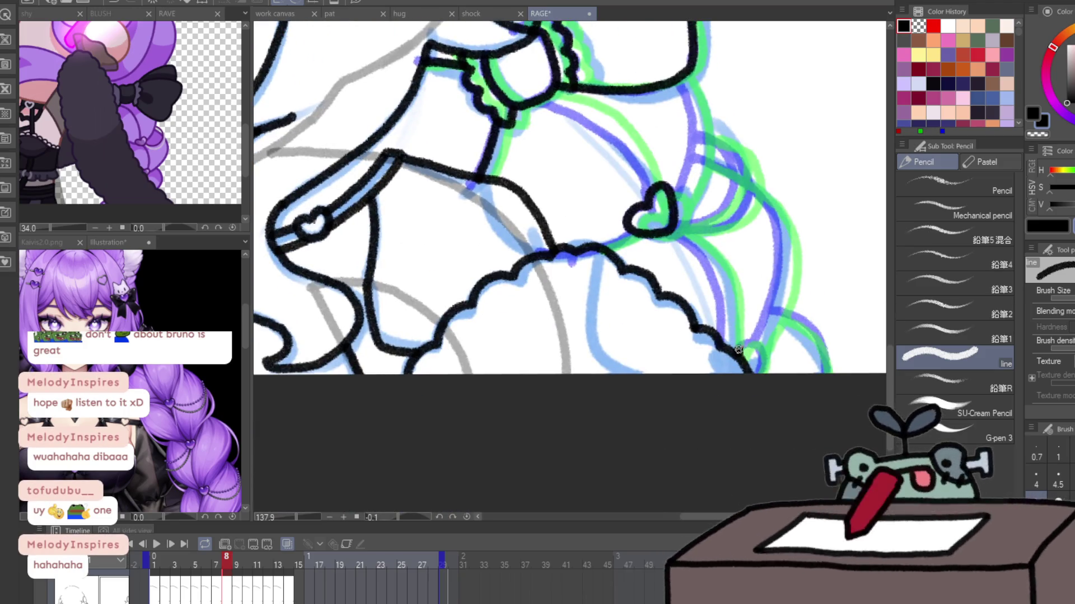
- Ink the braid's tie loop, the outlines running from it and the hair bump above
{"action": "left_click_drag", "start_coordinate": [760, 361], "coordinate": [588, 352]}
{"action": "mouse_move", "coordinate": [577, 179]}
{"action": "left_mouse_down"}
{"action": "mouse_move", "coordinate": [612, 354]}
{"action": "mouse_move", "coordinate": [539, 379]}
{"action": "left_mouse_up"}
{"action": "left_click_drag", "start_coordinate": [581, 310], "coordinate": [626, 269]}
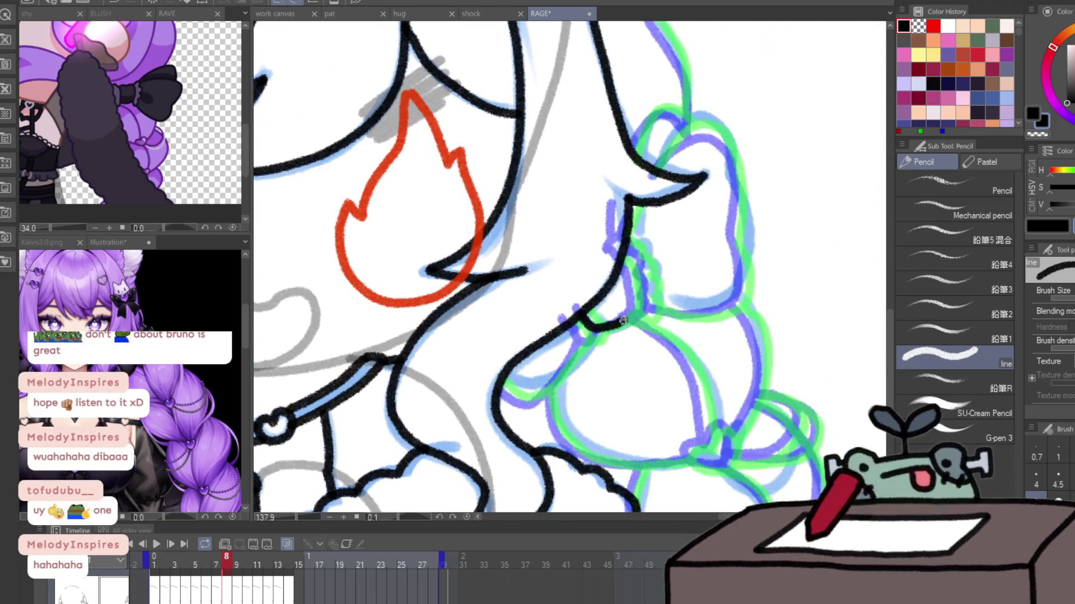
{"action": "mouse_move", "coordinate": [575, 323]}
{"action": "left_mouse_down"}
{"action": "mouse_move", "coordinate": [597, 343]}
{"action": "mouse_move", "coordinate": [626, 243]}
{"action": "left_mouse_up"}
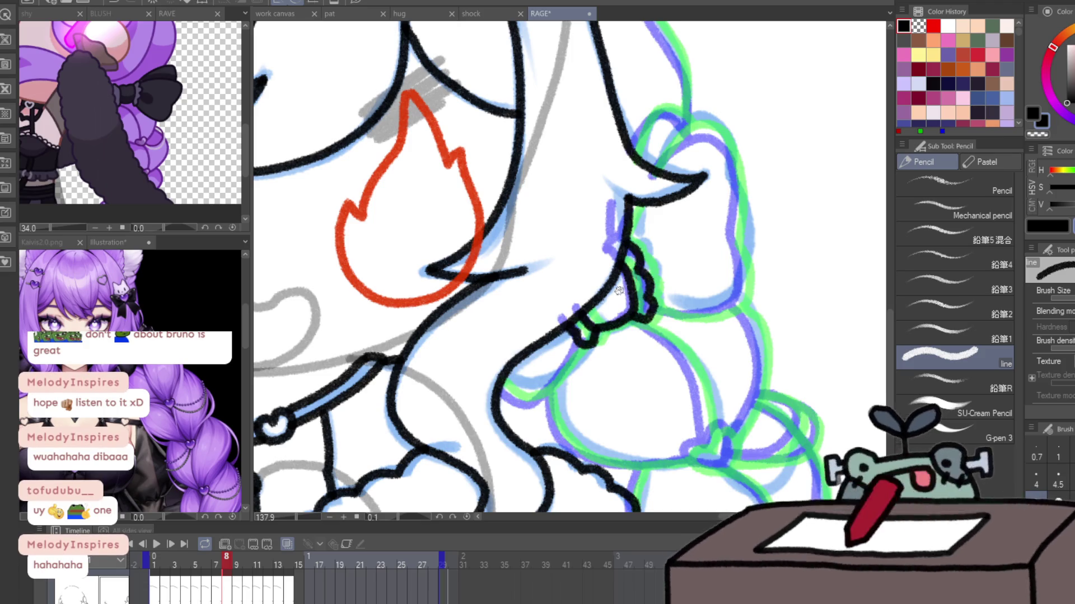
{"action": "left_click_drag", "start_coordinate": [579, 346], "coordinate": [526, 408]}
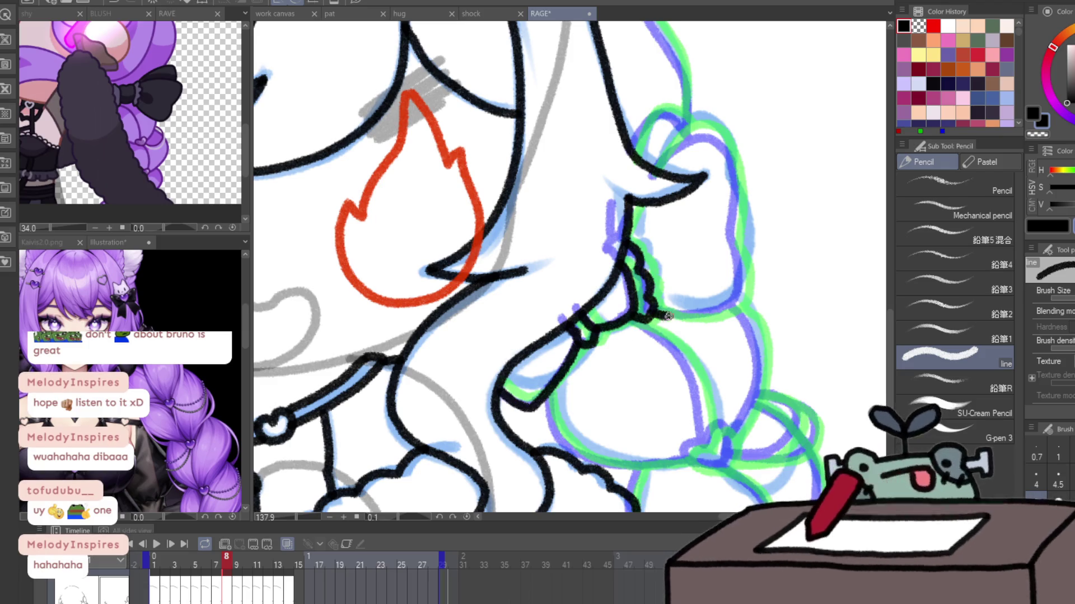
{"action": "mouse_move", "coordinate": [649, 320]}
{"action": "left_mouse_down"}
{"action": "mouse_move", "coordinate": [736, 274]}
{"action": "mouse_move", "coordinate": [663, 168]}
{"action": "left_mouse_up"}
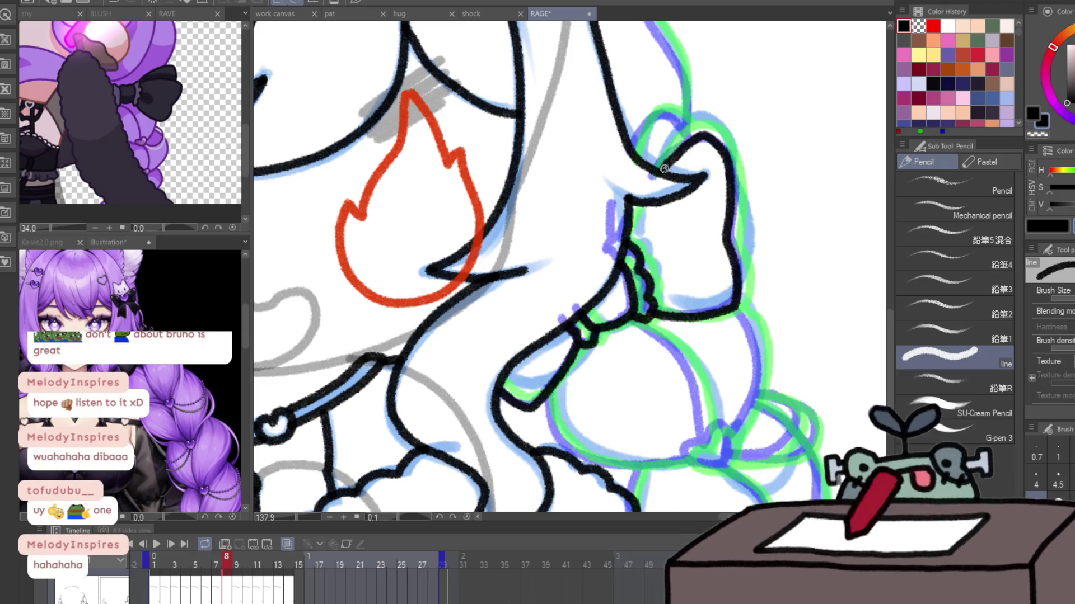
{"action": "left_click_drag", "start_coordinate": [644, 204], "coordinate": [631, 229]}
{"action": "left_click_drag", "start_coordinate": [635, 150], "coordinate": [694, 146]}
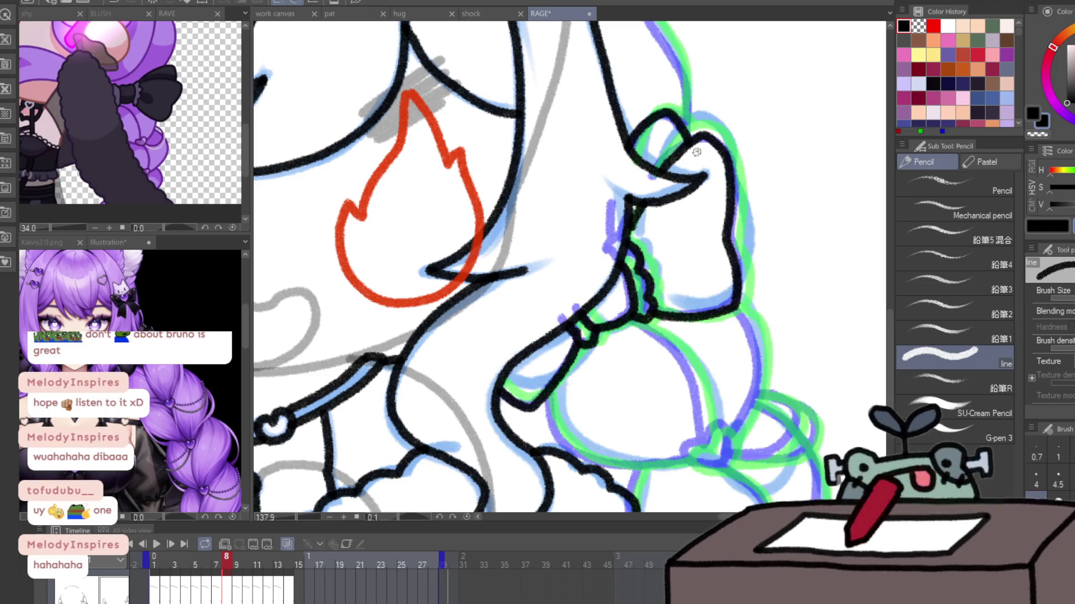
- Ink a small heart lower on the braid, connect the outline to it, and start the other braid
{"action": "left_click_drag", "start_coordinate": [706, 437], "coordinate": [708, 437]}
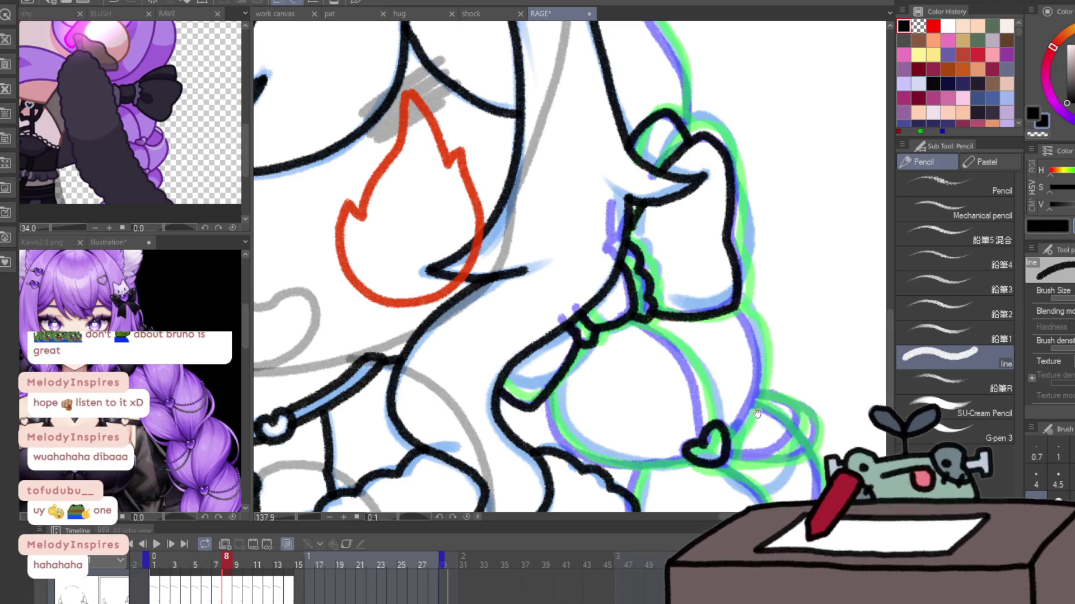
{"action": "mouse_move", "coordinate": [769, 532]}
{"action": "left_mouse_down"}
{"action": "mouse_move", "coordinate": [712, 417]}
{"action": "mouse_move", "coordinate": [746, 465]}
{"action": "mouse_move", "coordinate": [811, 476]}
{"action": "left_mouse_up"}
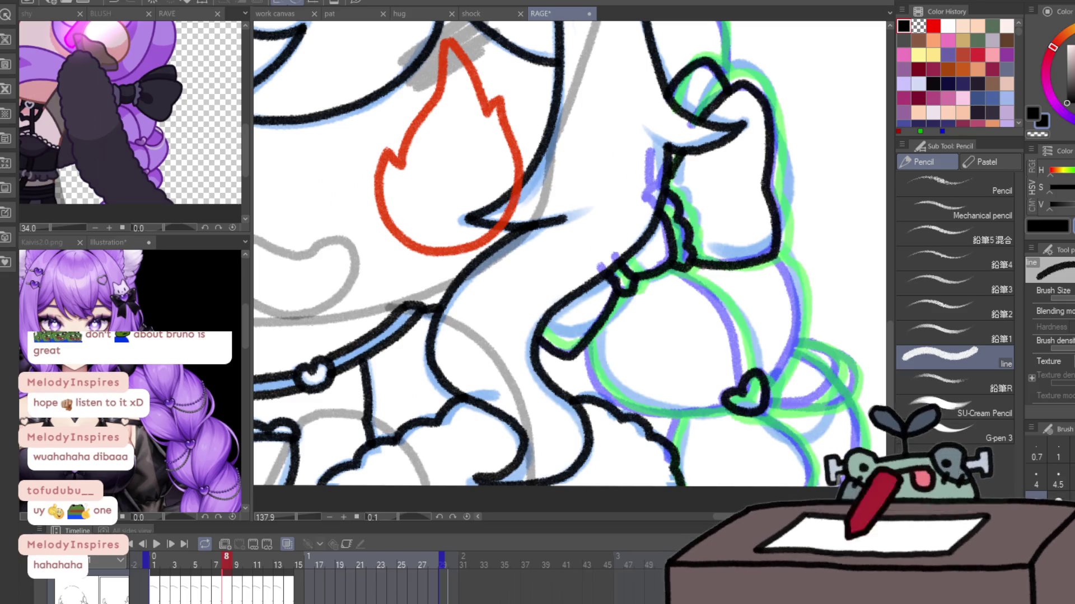
{"action": "mouse_move", "coordinate": [584, 351]}
{"action": "left_mouse_down"}
{"action": "mouse_move", "coordinate": [610, 398]}
{"action": "mouse_move", "coordinate": [700, 412]}
{"action": "left_mouse_up"}
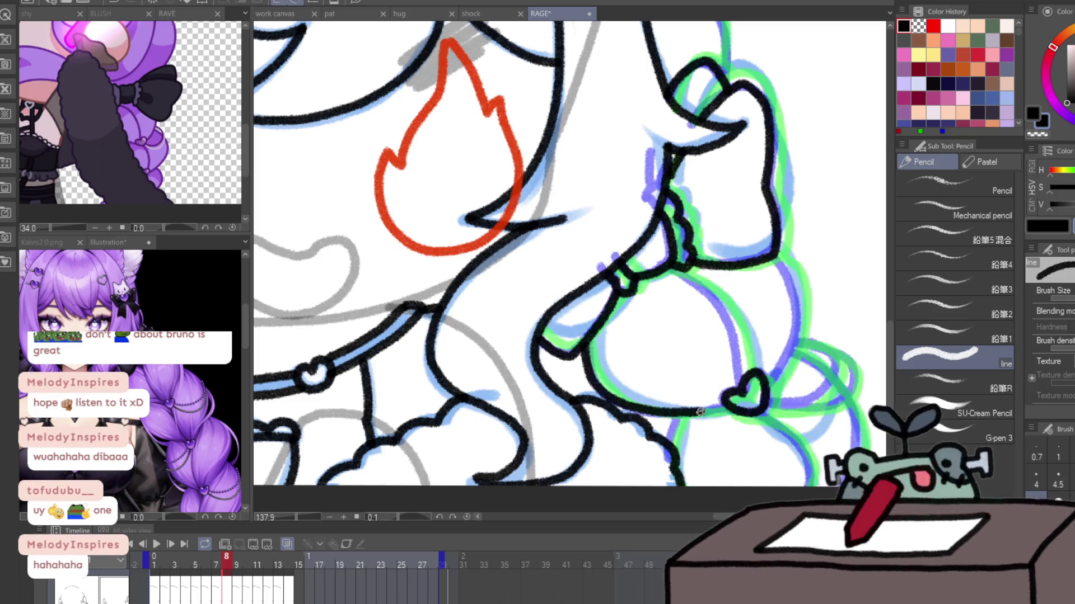
{"action": "mouse_move", "coordinate": [669, 268]}
{"action": "left_mouse_down"}
{"action": "mouse_move", "coordinate": [741, 385]}
{"action": "mouse_move", "coordinate": [780, 263]}
{"action": "mouse_move", "coordinate": [756, 236]}
{"action": "left_mouse_up"}
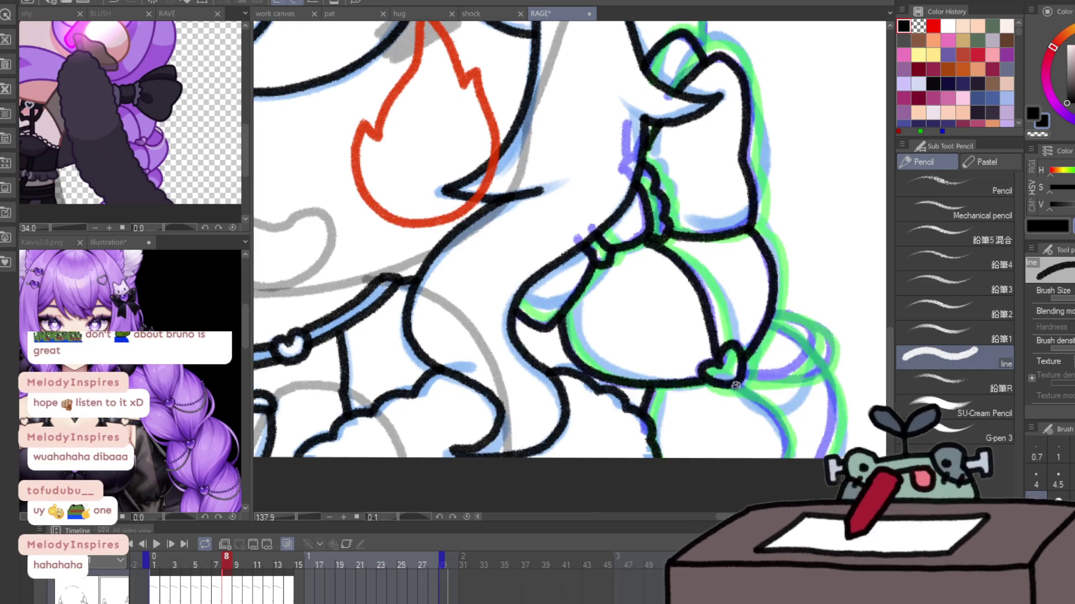
{"action": "mouse_move", "coordinate": [784, 470]}
{"action": "left_mouse_down"}
{"action": "mouse_move", "coordinate": [539, 361]}
{"action": "mouse_move", "coordinate": [895, 390]}
{"action": "left_mouse_up"}
{"action": "mouse_move", "coordinate": [554, 215]}
{"action": "left_mouse_down"}
{"action": "mouse_move", "coordinate": [558, 318]}
{"action": "mouse_move", "coordinate": [697, 232]}
{"action": "left_mouse_up"}
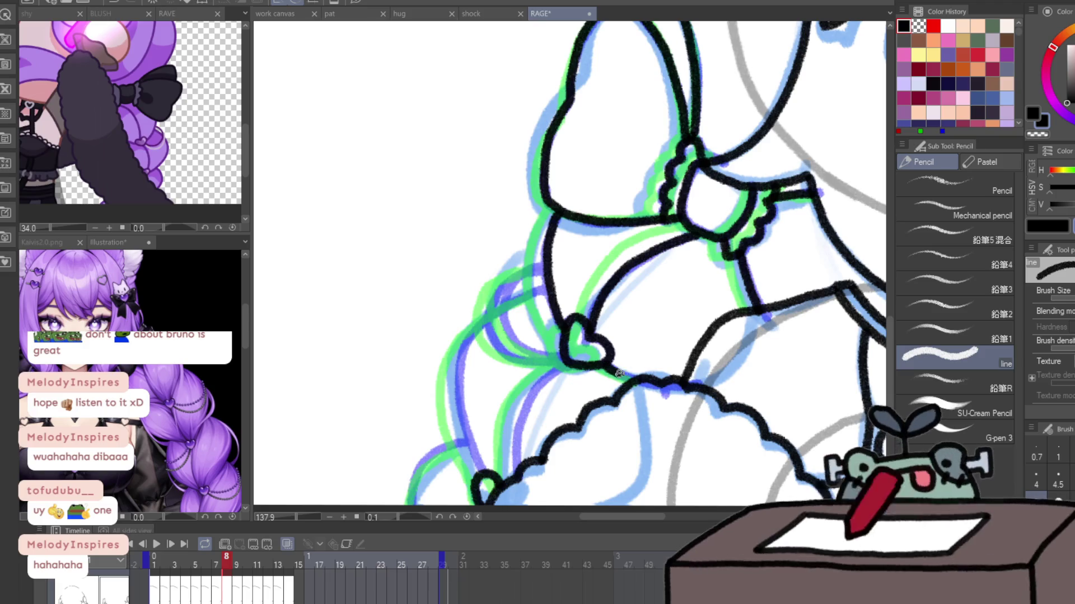
- Ink the left braid's edges from the heart down to the cloud
{"action": "left_click_drag", "start_coordinate": [606, 365], "coordinate": [644, 385]}
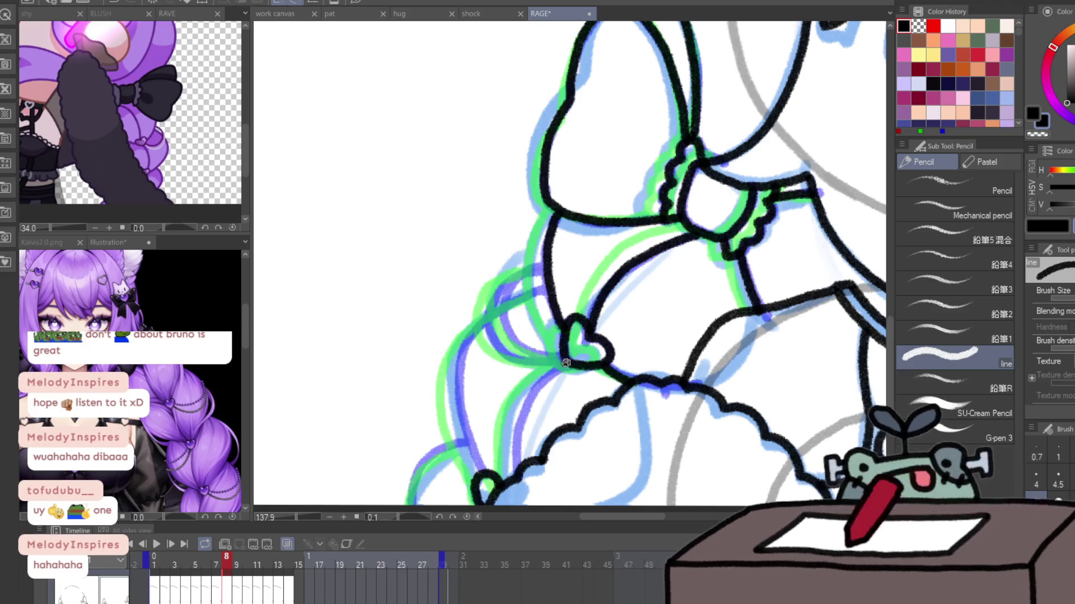
{"action": "mouse_move", "coordinate": [565, 361]}
{"action": "left_mouse_down"}
{"action": "mouse_move", "coordinate": [522, 461]}
{"action": "mouse_move", "coordinate": [551, 285]}
{"action": "left_mouse_up"}
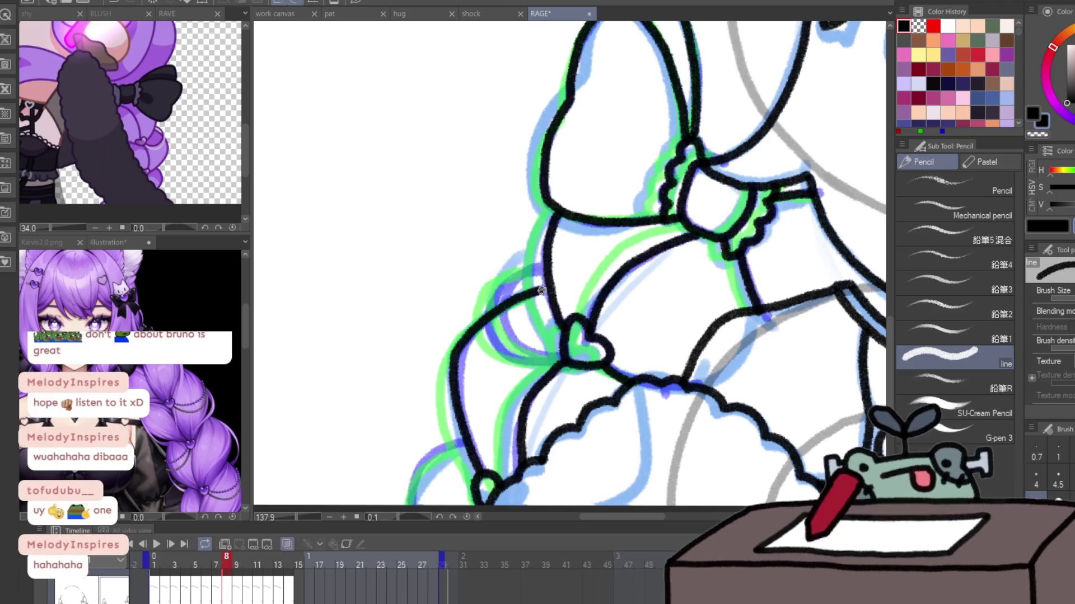
{"action": "mouse_move", "coordinate": [458, 445]}
{"action": "left_mouse_down"}
{"action": "mouse_move", "coordinate": [475, 380]}
{"action": "mouse_move", "coordinate": [571, 345]}
{"action": "mouse_move", "coordinate": [498, 476]}
{"action": "left_mouse_up"}
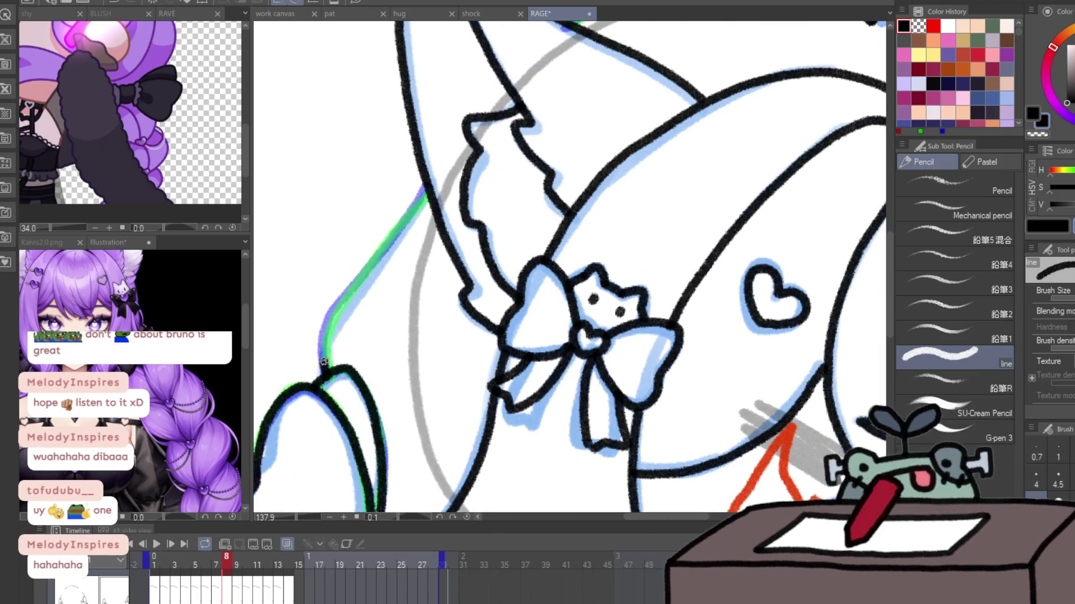
- Trace the hat's left edge along the green guide, redoing the first stroke
{"action": "mouse_move", "coordinate": [322, 365]}
{"action": "left_mouse_down"}
{"action": "mouse_move", "coordinate": [427, 183]}
{"action": "mouse_move", "coordinate": [352, 246]}
{"action": "mouse_move", "coordinate": [614, 159]}
{"action": "mouse_move", "coordinate": [670, 176]}
{"action": "mouse_move", "coordinate": [444, 277]}
{"action": "mouse_move", "coordinate": [493, 221]}
{"action": "left_mouse_up"}
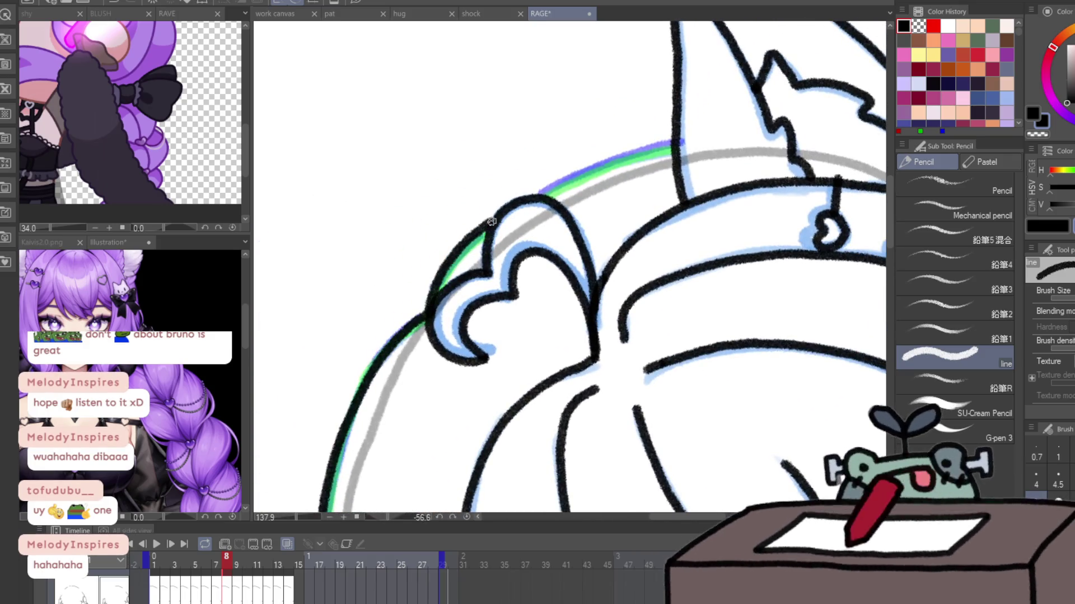
{"action": "key", "text": "ctrl+z"}
{"action": "mouse_move", "coordinate": [428, 311]}
{"action": "left_mouse_down"}
{"action": "mouse_move", "coordinate": [489, 229]}
{"action": "mouse_move", "coordinate": [656, 147]}
{"action": "left_mouse_up"}
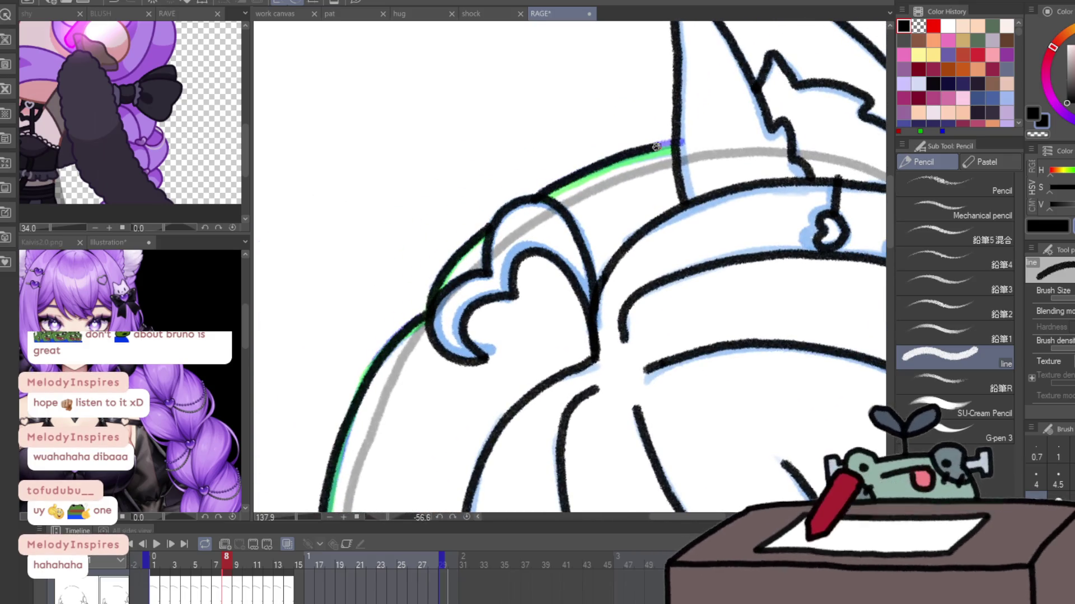
{"action": "scroll", "coordinate": [562, 266], "scroll_direction": "down", "scroll_amount": 5}
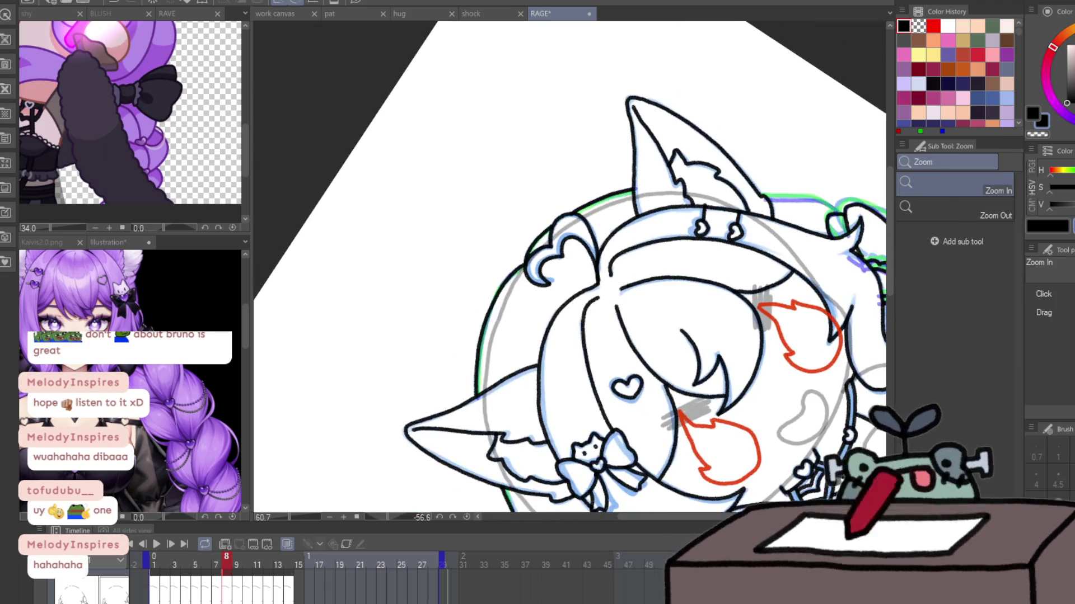
- Ink the braid edge along the green guide
{"action": "scroll", "coordinate": [540, 224], "scroll_direction": "up", "scroll_amount": 3}
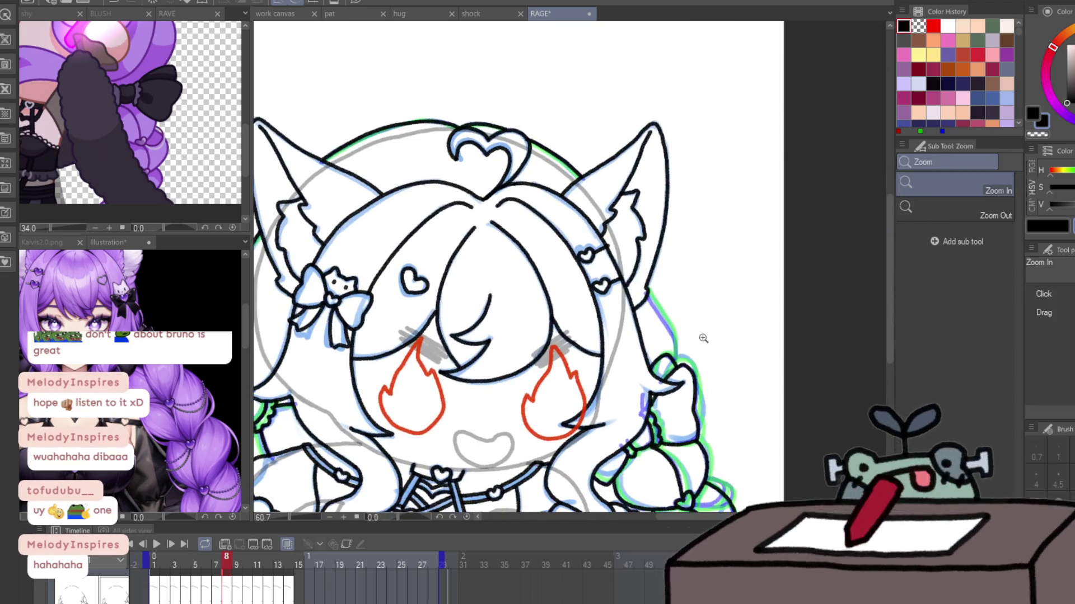
{"action": "scroll", "coordinate": [540, 224], "scroll_direction": "up", "scroll_amount": 3}
{"action": "left_click_drag", "start_coordinate": [540, 224], "coordinate": [622, 414]}
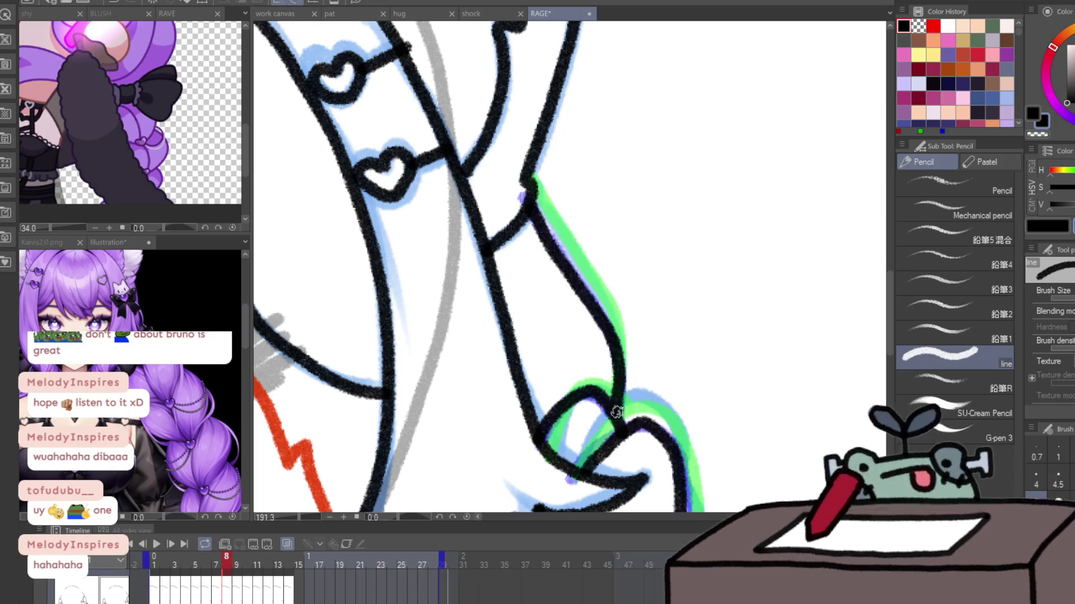
{"action": "scroll", "coordinate": [564, 315], "scroll_direction": "down", "scroll_amount": 4}
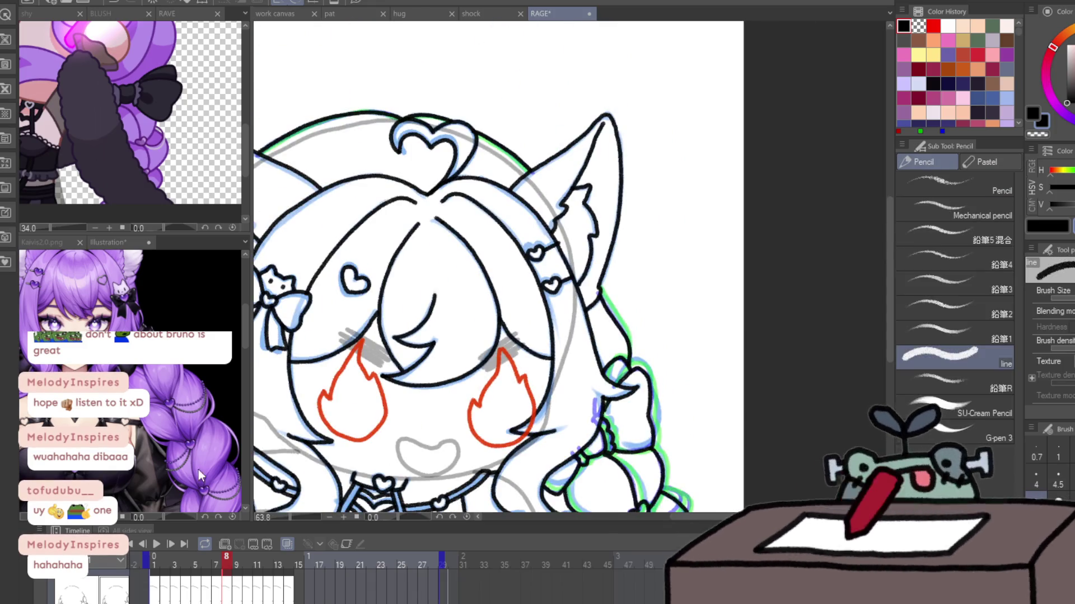
{"action": "scroll", "coordinate": [672, 283], "scroll_direction": "down", "scroll_amount": 2}
- Zoom in to redraw the braid curve around its heart, then jump to frame 15
{"action": "left_click", "coordinate": [680, 425]}
{"action": "left_click", "coordinate": [680, 425]}
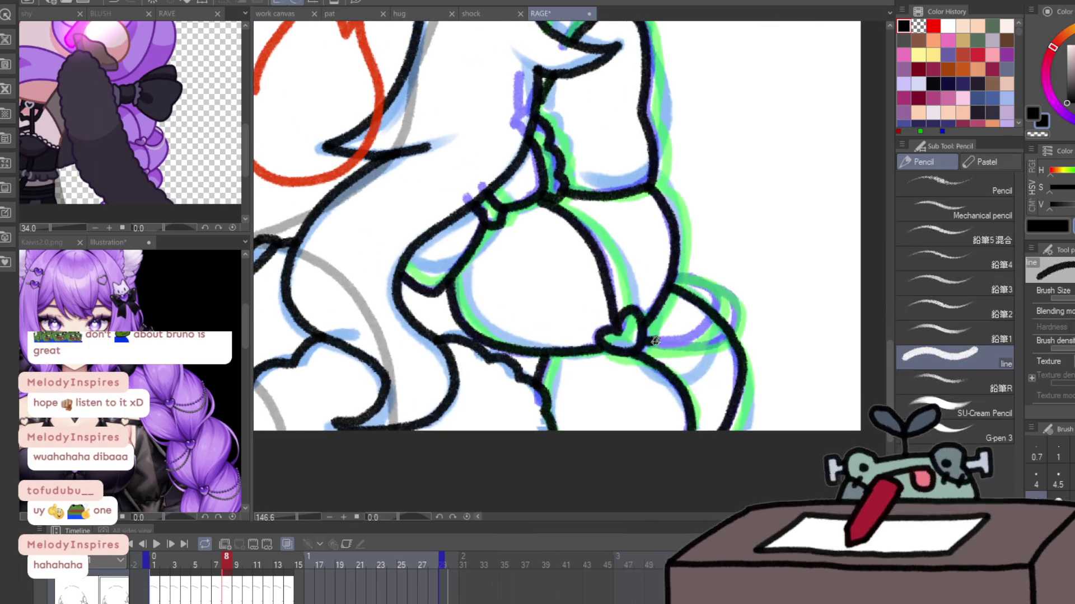
{"action": "mouse_move", "coordinate": [418, 348]}
{"action": "left_mouse_down"}
{"action": "mouse_move", "coordinate": [511, 276]}
{"action": "mouse_move", "coordinate": [614, 270]}
{"action": "left_mouse_up"}
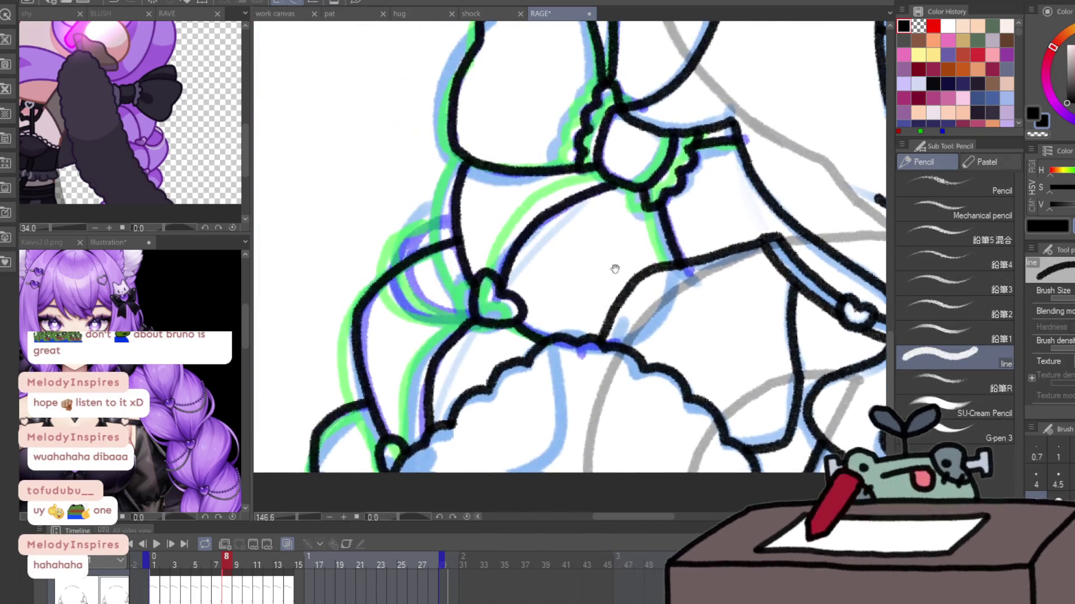
{"action": "left_click_drag", "start_coordinate": [450, 226], "coordinate": [473, 315]}
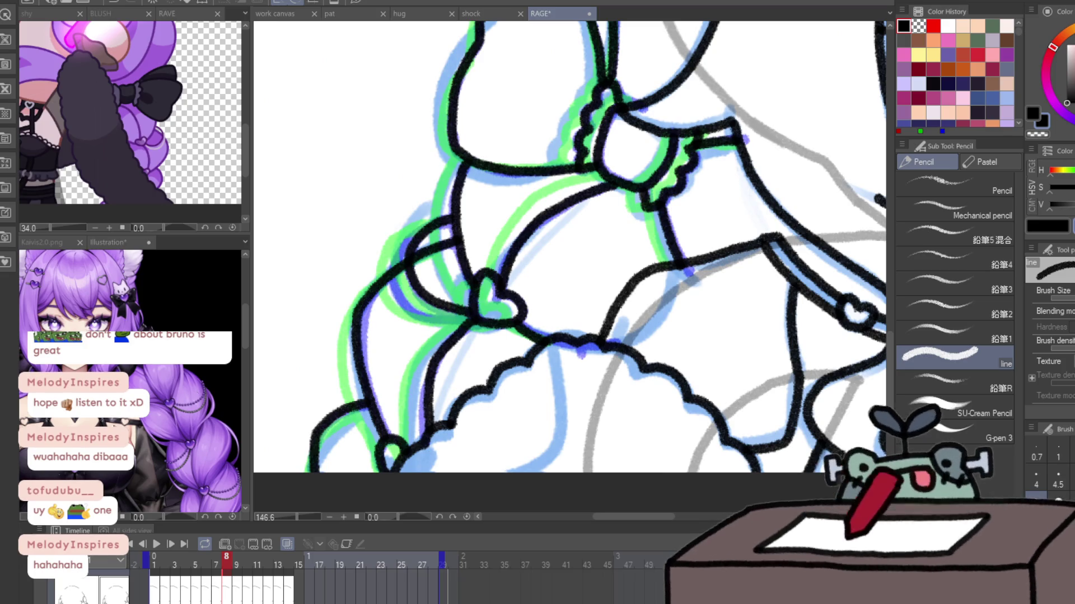
{"action": "mouse_move", "coordinate": [451, 221]}
{"action": "left_mouse_down"}
{"action": "mouse_move", "coordinate": [468, 313]}
{"action": "mouse_move", "coordinate": [687, 359]}
{"action": "mouse_move", "coordinate": [709, 322]}
{"action": "left_mouse_up"}
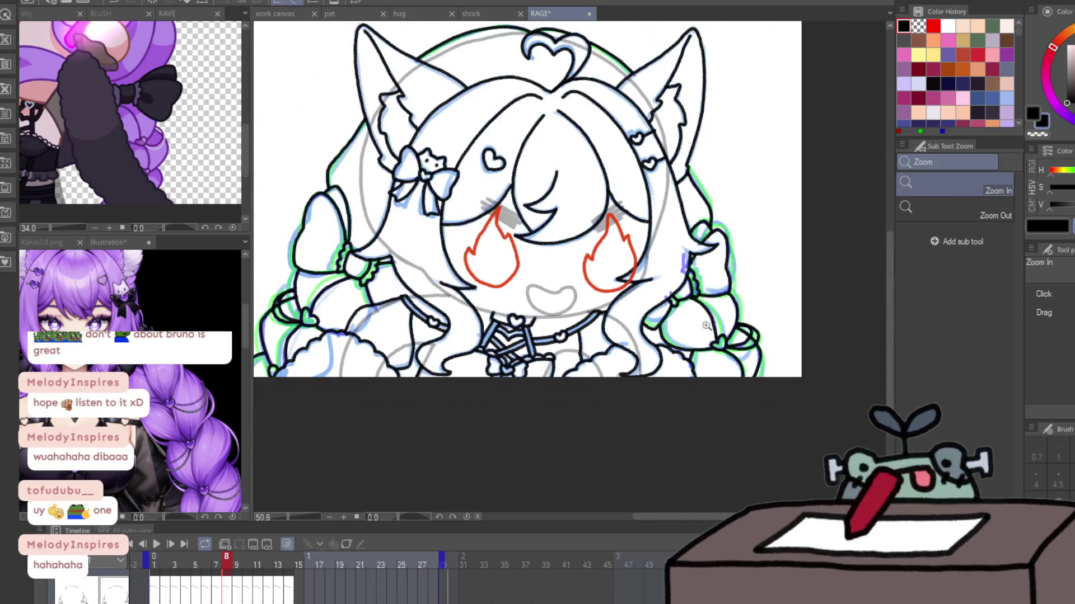
{"action": "scroll", "coordinate": [667, 385], "scroll_direction": "down", "scroll_amount": 5}
{"action": "left_click", "coordinate": [299, 566]}
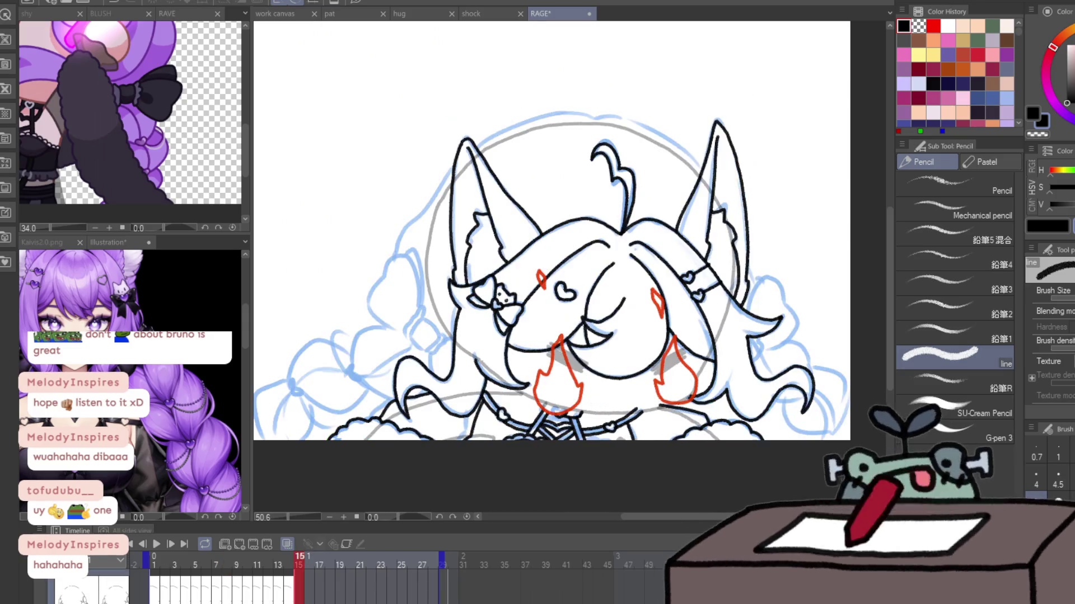
- Hide onion skin, mirror the canvas and zoom in on frame 15's lower-right bow sketch
{"action": "left_click", "coordinate": [288, 544]}
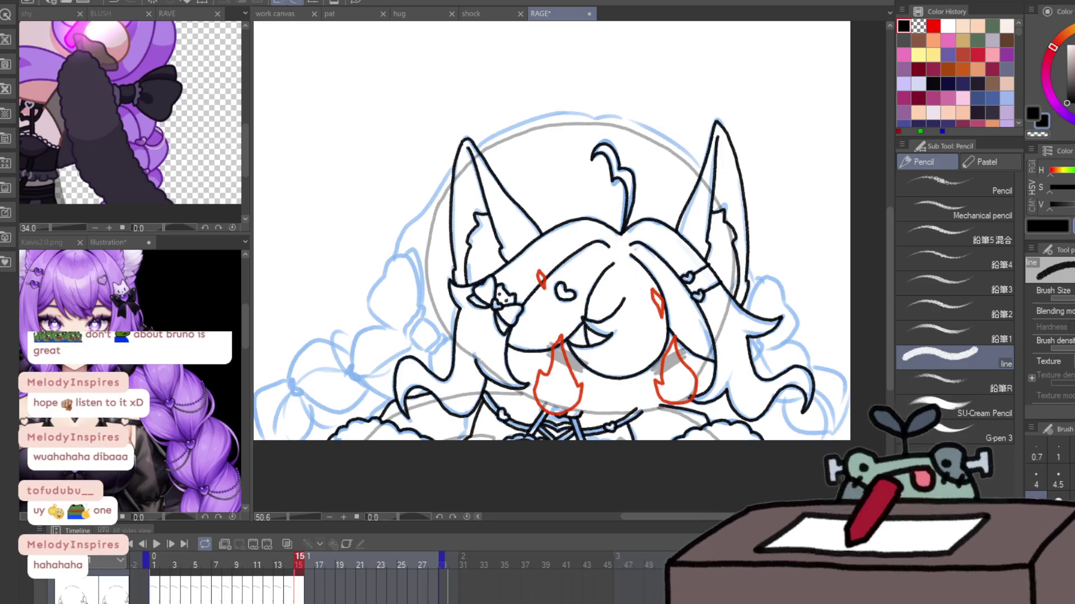
{"action": "key", "text": "h"}
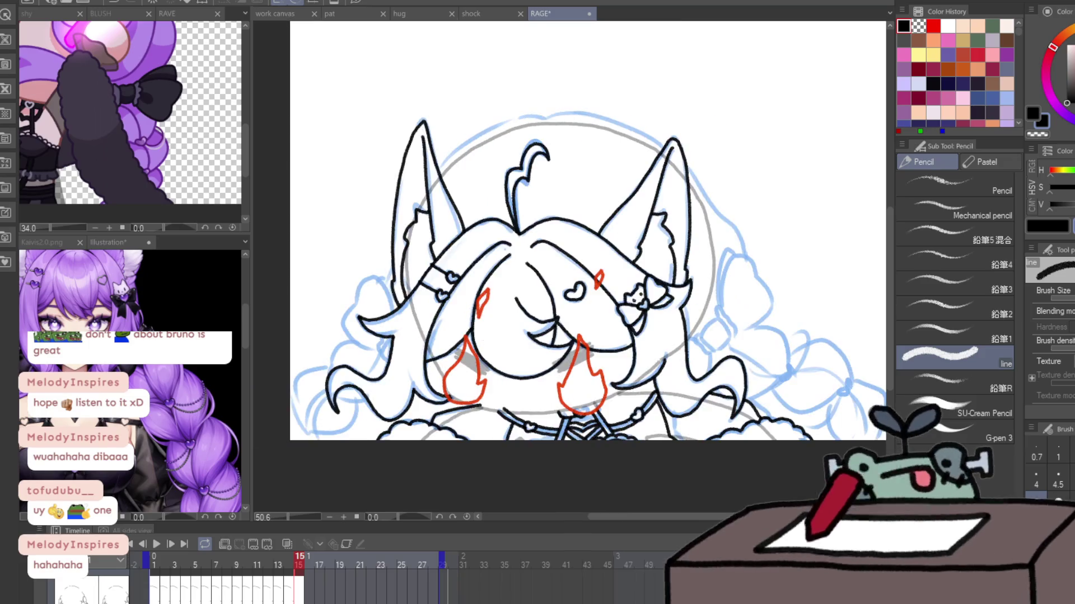
{"action": "mouse_move", "coordinate": [811, 396]}
{"action": "left_mouse_down"}
{"action": "mouse_move", "coordinate": [687, 387]}
{"action": "mouse_move", "coordinate": [683, 372]}
{"action": "left_mouse_up"}
{"action": "key", "text": "p"}
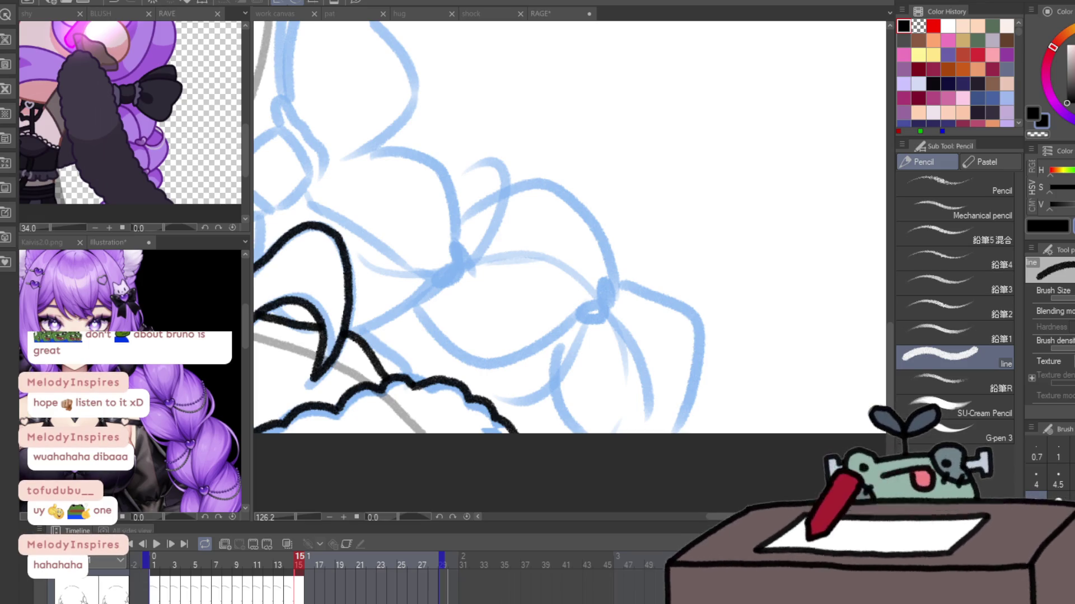
- Ink the braid bow knot's ruffled edge, left side and lower lines in black
{"action": "mouse_move", "coordinate": [479, 254]}
{"action": "left_mouse_down"}
{"action": "mouse_move", "coordinate": [512, 281]}
{"action": "mouse_move", "coordinate": [514, 264]}
{"action": "left_mouse_up"}
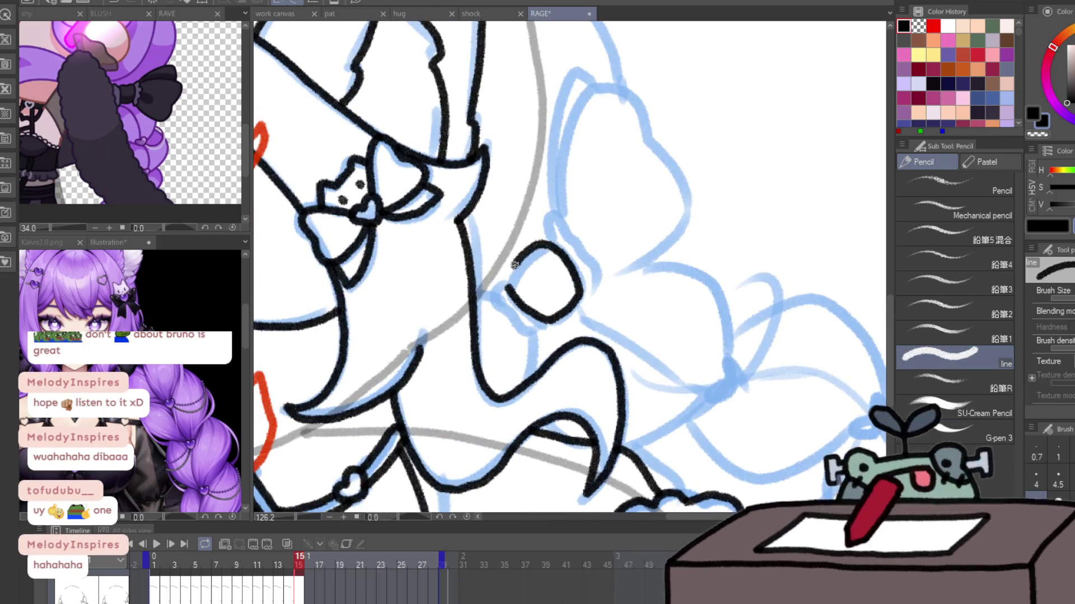
{"action": "left_click_drag", "start_coordinate": [550, 234], "coordinate": [602, 285]}
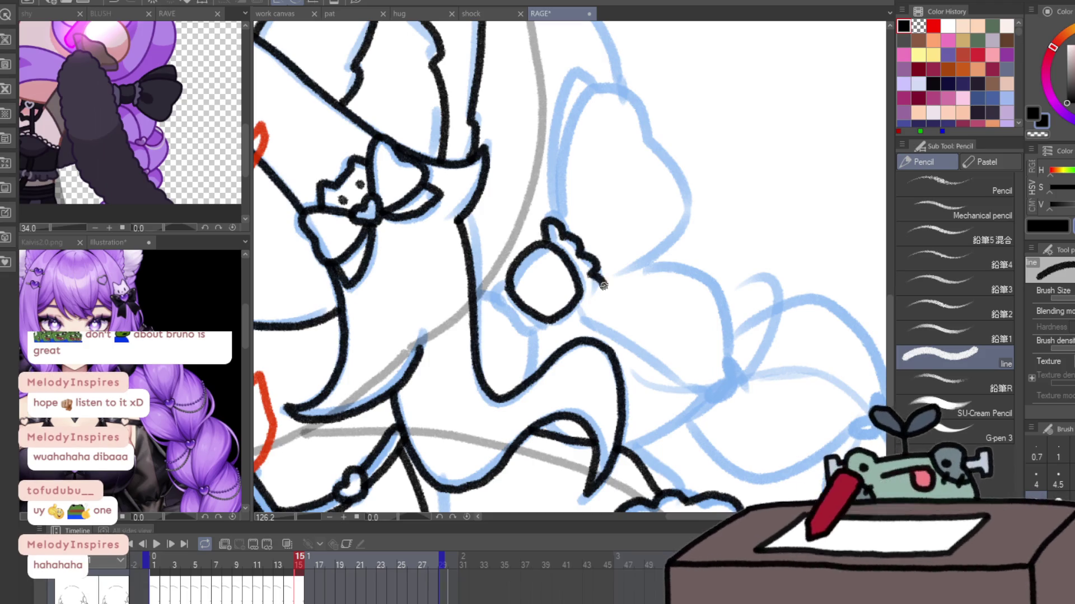
{"action": "mouse_move", "coordinate": [536, 336]}
{"action": "left_mouse_down"}
{"action": "mouse_move", "coordinate": [496, 278]}
{"action": "mouse_move", "coordinate": [536, 375]}
{"action": "left_mouse_up"}
{"action": "key", "text": "ctrl+z"}
{"action": "mouse_move", "coordinate": [497, 283]}
{"action": "left_mouse_down"}
{"action": "mouse_move", "coordinate": [480, 298]}
{"action": "mouse_move", "coordinate": [469, 289]}
{"action": "left_mouse_up"}
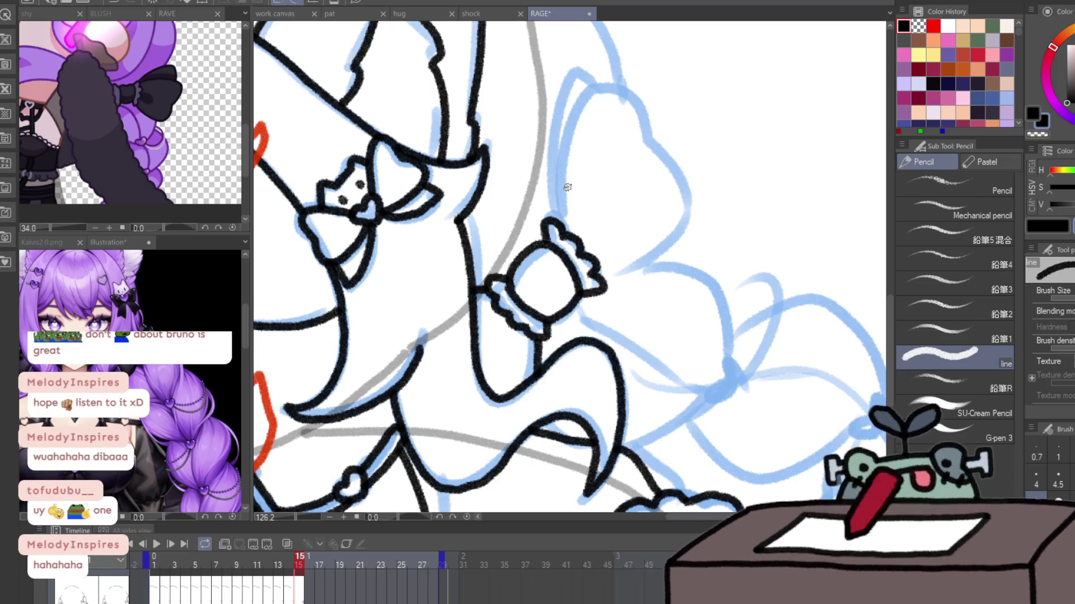
- Outline the bow's upper loop and add hooked hair tips near the heart
{"action": "mouse_move", "coordinate": [557, 207]}
{"action": "left_mouse_down"}
{"action": "mouse_move", "coordinate": [640, 270]}
{"action": "mouse_move", "coordinate": [602, 287]}
{"action": "left_mouse_up"}
{"action": "left_click_drag", "start_coordinate": [553, 221], "coordinate": [548, 116]}
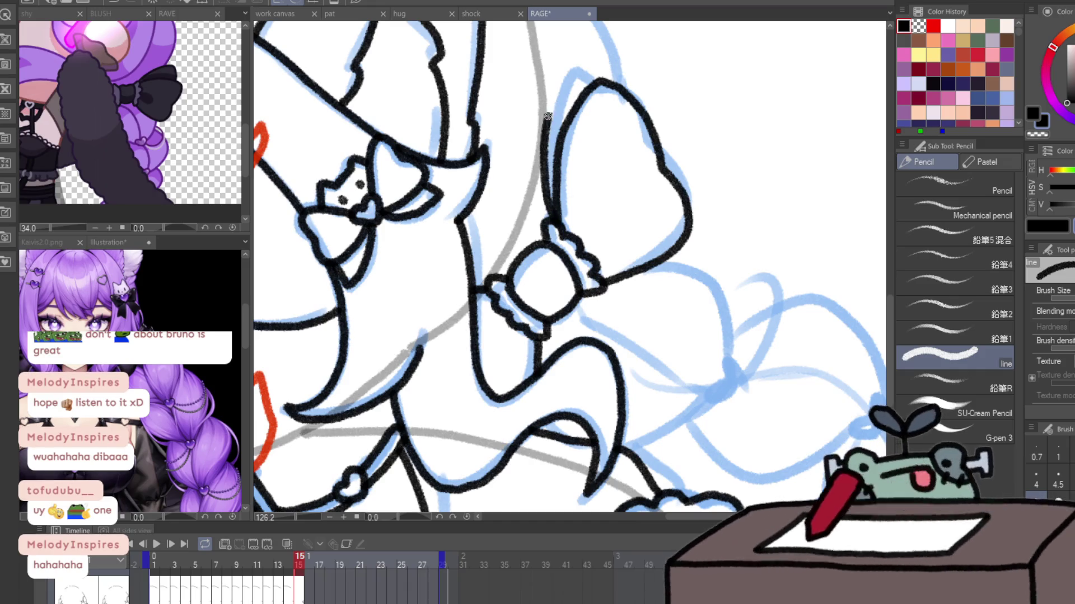
{"action": "left_click_drag", "start_coordinate": [581, 77], "coordinate": [595, 91]}
{"action": "mouse_move", "coordinate": [717, 384]}
{"action": "left_mouse_down"}
{"action": "mouse_move", "coordinate": [733, 385]}
{"action": "mouse_move", "coordinate": [593, 302]}
{"action": "left_mouse_up"}
{"action": "mouse_move", "coordinate": [728, 352]}
{"action": "left_mouse_down"}
{"action": "mouse_move", "coordinate": [713, 357]}
{"action": "mouse_move", "coordinate": [737, 357]}
{"action": "mouse_move", "coordinate": [559, 359]}
{"action": "mouse_move", "coordinate": [707, 366]}
{"action": "mouse_move", "coordinate": [707, 357]}
{"action": "mouse_move", "coordinate": [404, 356]}
{"action": "left_mouse_up"}
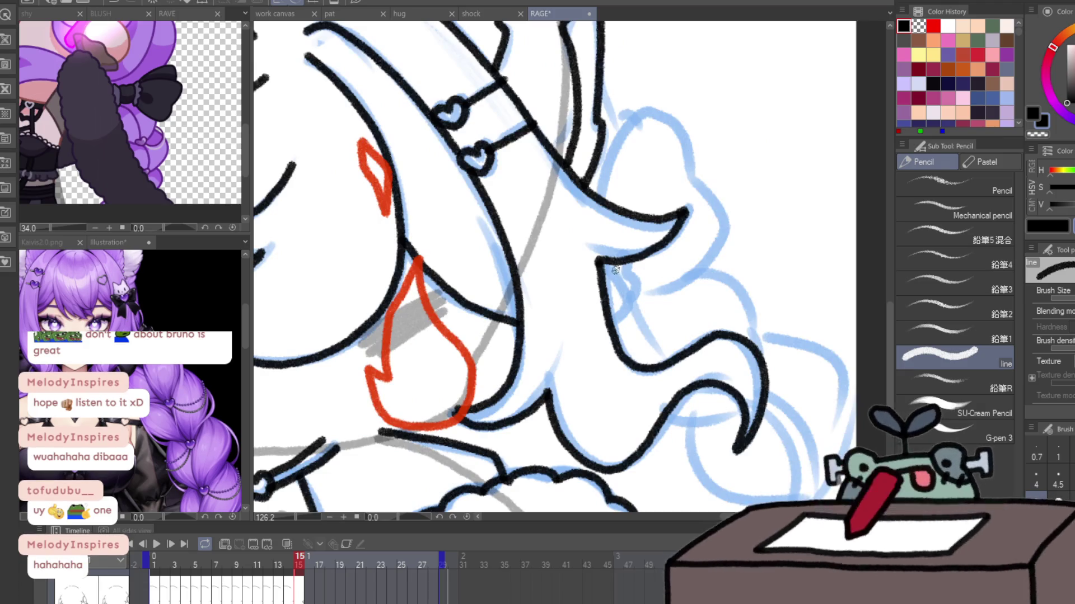
- Ink the long wavy hair lock beside the flame, with its curled and hooked tips
{"action": "mouse_move", "coordinate": [598, 259]}
{"action": "left_mouse_down"}
{"action": "mouse_move", "coordinate": [628, 303]}
{"action": "mouse_move", "coordinate": [610, 322]}
{"action": "left_mouse_up"}
{"action": "left_click_drag", "start_coordinate": [625, 284], "coordinate": [638, 281]}
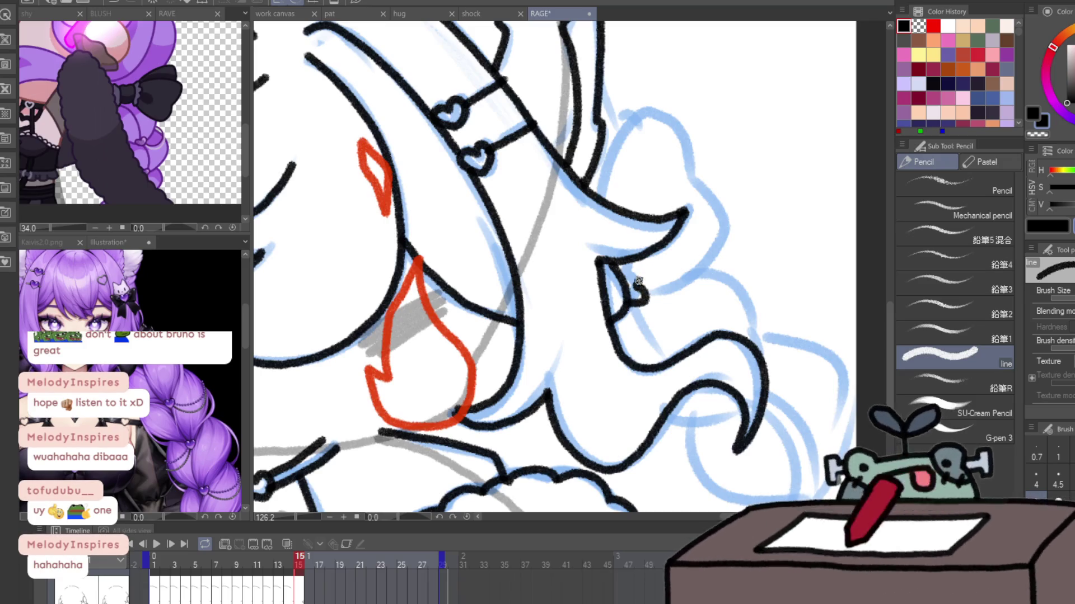
{"action": "mouse_move", "coordinate": [598, 197]}
{"action": "left_mouse_down"}
{"action": "mouse_move", "coordinate": [714, 263]}
{"action": "mouse_move", "coordinate": [638, 296]}
{"action": "left_mouse_up"}
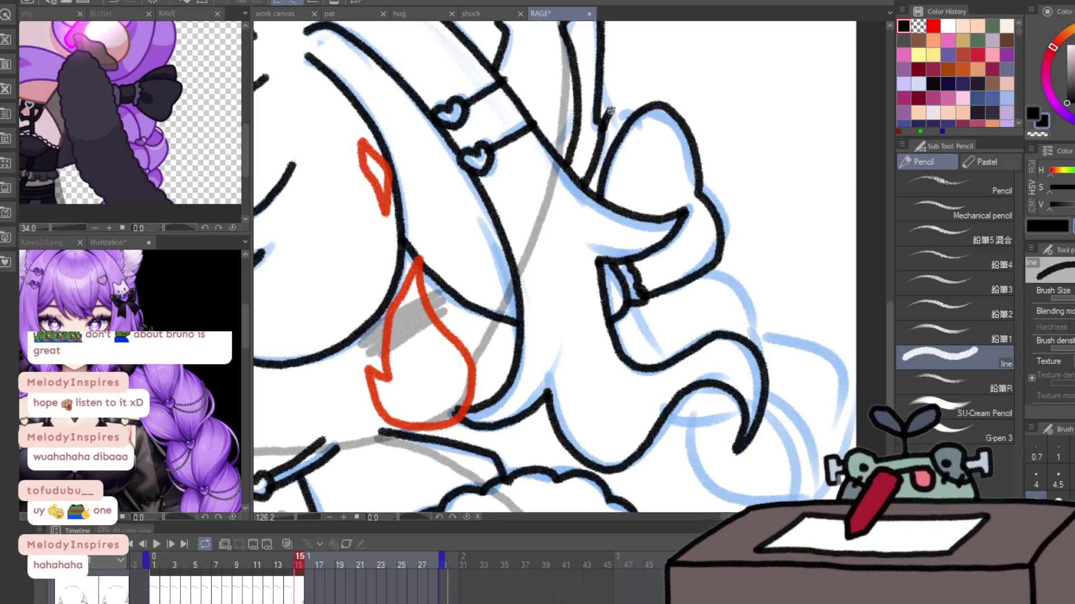
{"action": "mouse_move", "coordinate": [611, 110]}
{"action": "left_mouse_down"}
{"action": "mouse_move", "coordinate": [568, 411]}
{"action": "mouse_move", "coordinate": [485, 323]}
{"action": "mouse_move", "coordinate": [490, 337]}
{"action": "left_mouse_up"}
{"action": "key", "text": "p"}
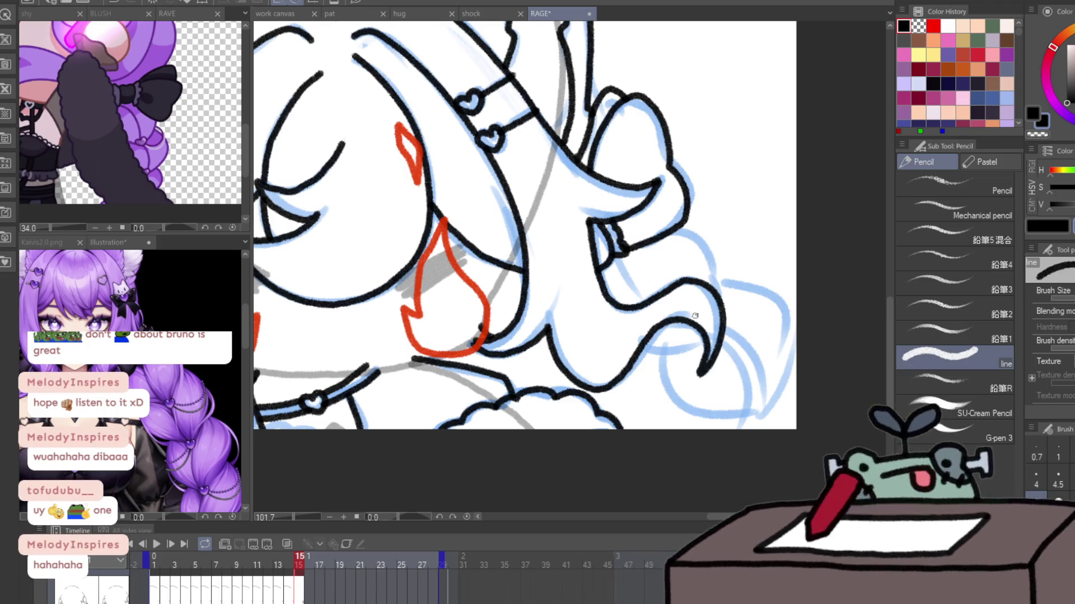
{"action": "left_click_drag", "start_coordinate": [731, 317], "coordinate": [726, 339]}
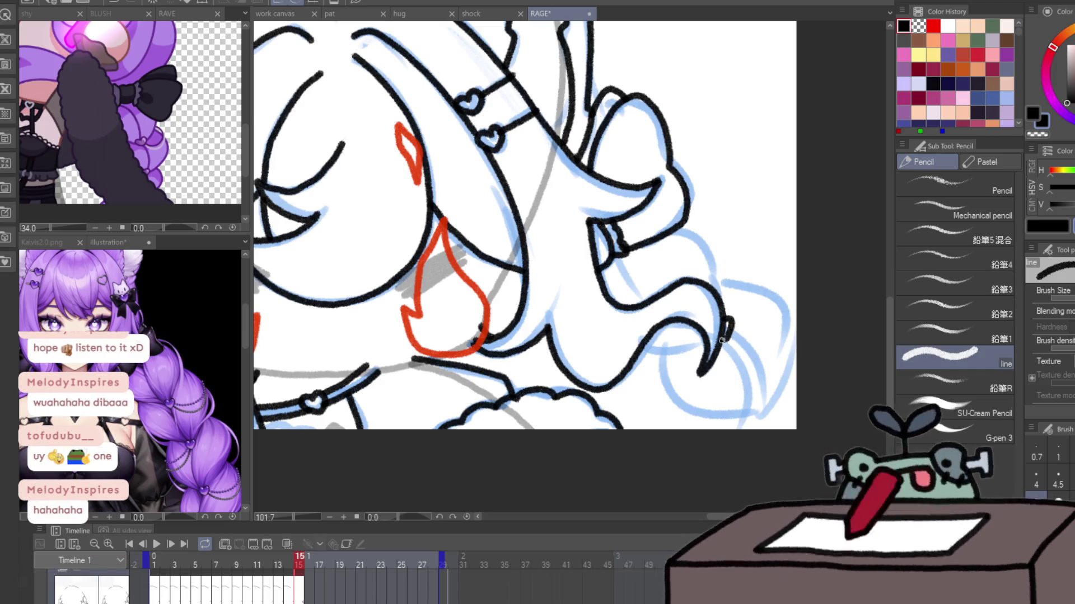
{"action": "left_click_drag", "start_coordinate": [754, 404], "coordinate": [774, 403]}
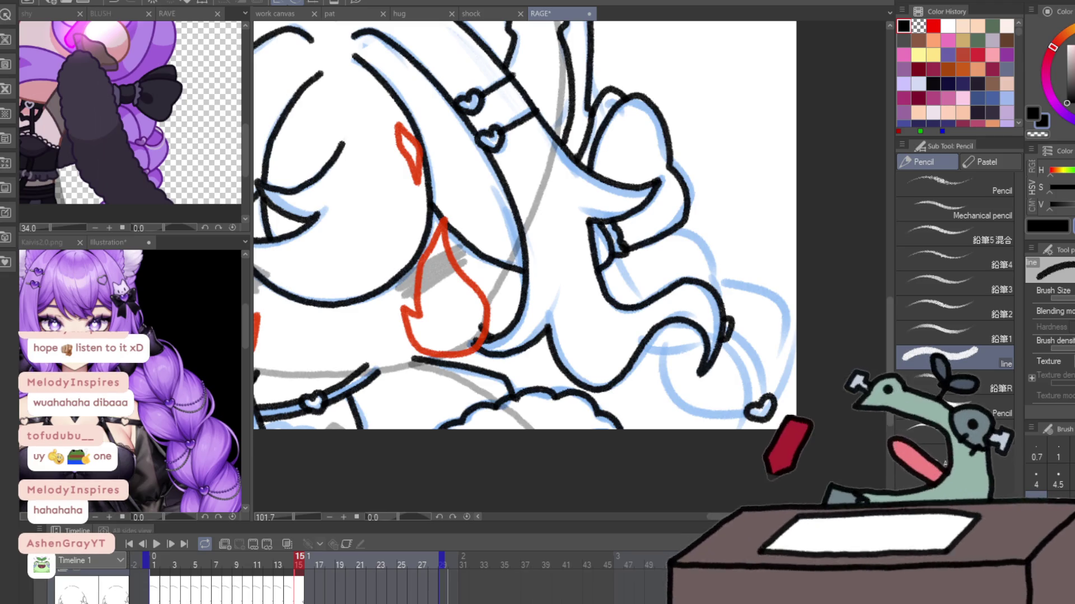
{"action": "mouse_move", "coordinate": [650, 216]}
{"action": "left_mouse_down"}
{"action": "mouse_move", "coordinate": [588, 207]}
{"action": "mouse_move", "coordinate": [662, 300]}
{"action": "left_mouse_up"}
{"action": "left_click_drag", "start_coordinate": [583, 348], "coordinate": [643, 335]}
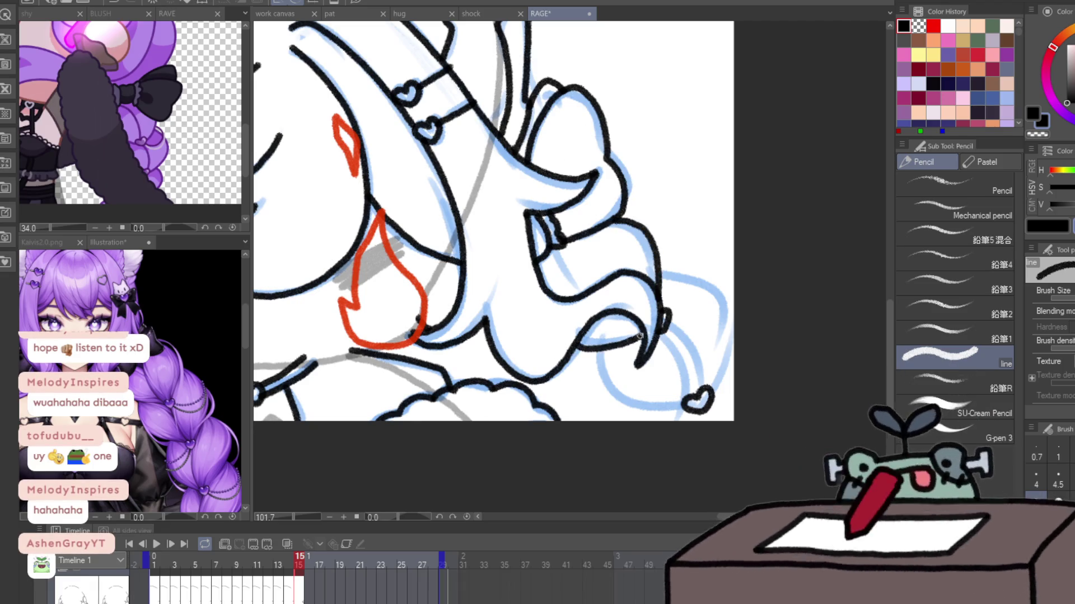
- Compare against frames 14, 13, 2 and 1, then return to frame 15 and zoom in on the right side
{"action": "key", "text": "Left"}
{"action": "key", "text": "Right"}
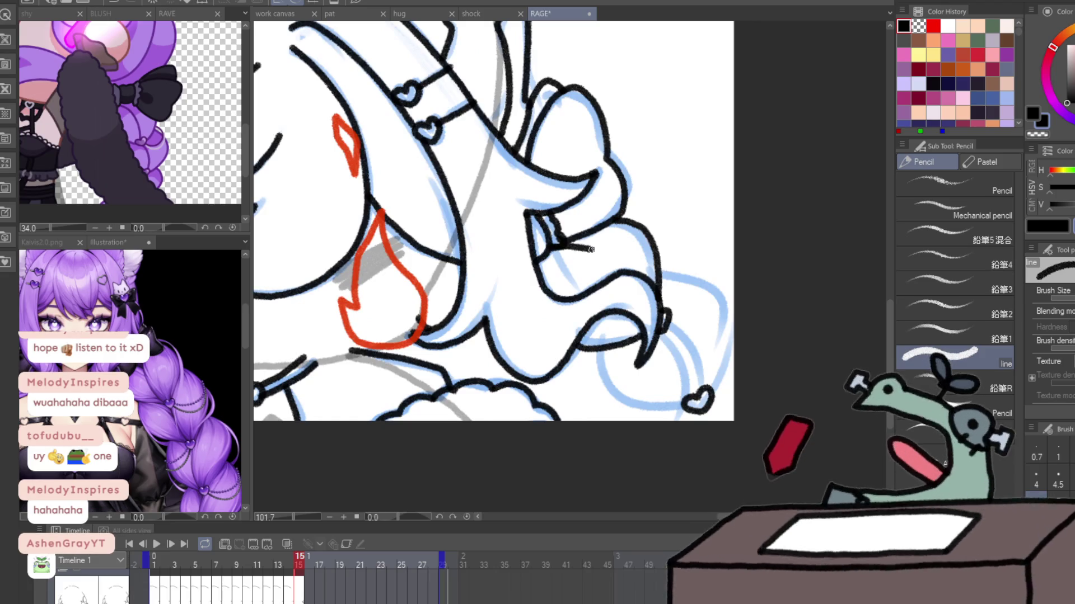
{"action": "key", "text": "Left"}
{"action": "key", "text": "Right"}
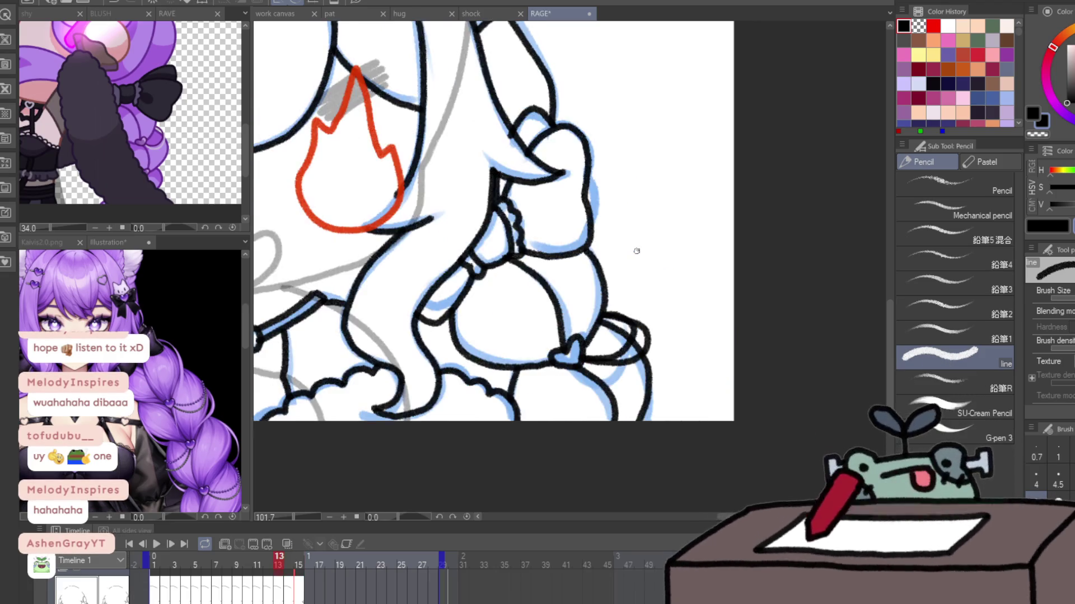
{"action": "key", "text": "Left"}
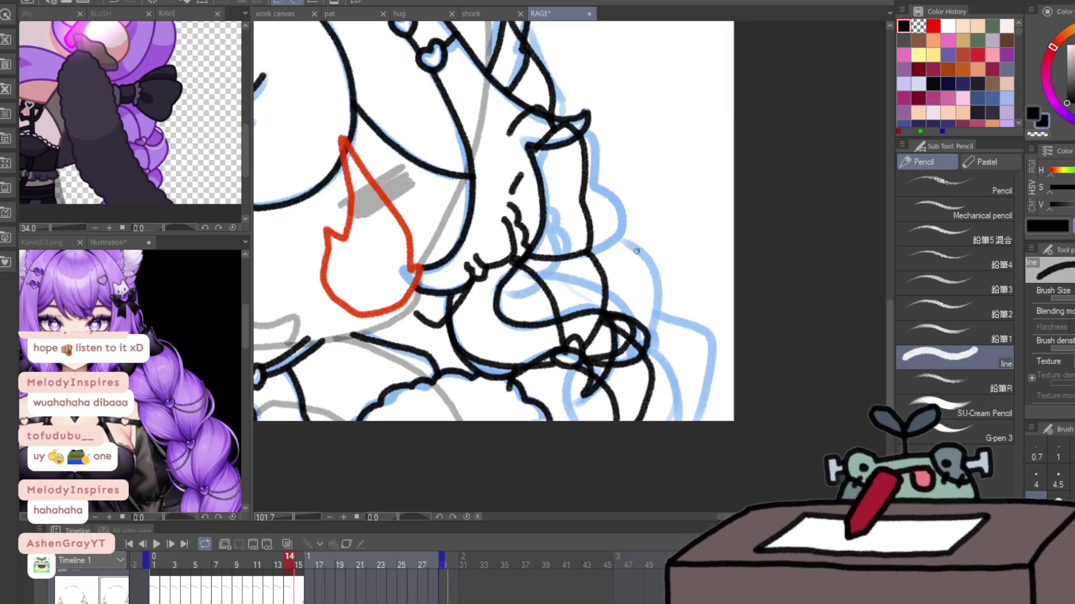
{"action": "key", "text": "Left"}
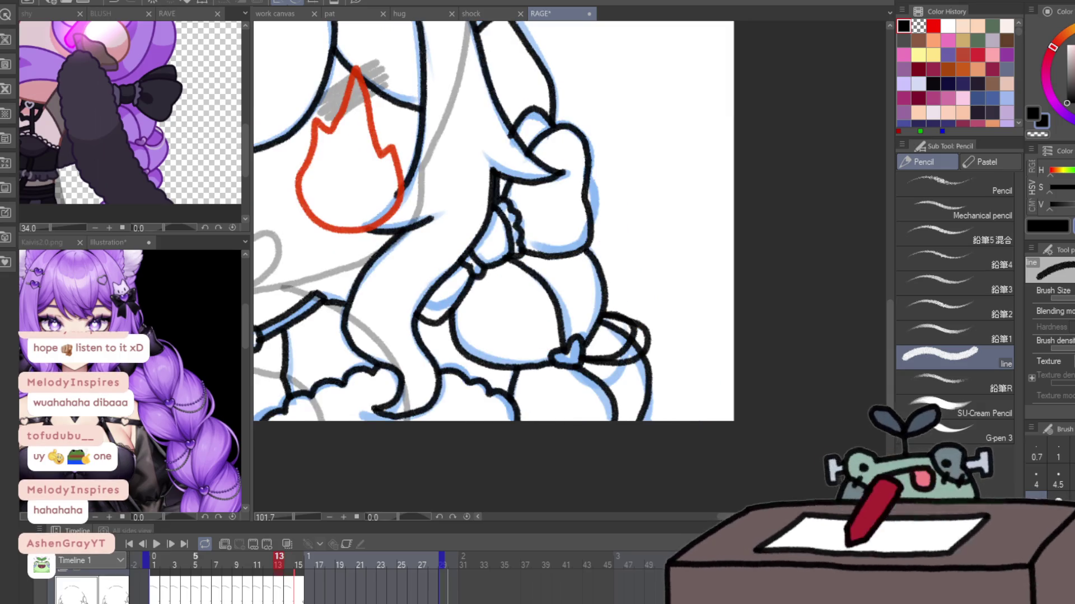
{"action": "left_click", "coordinate": [165, 559]}
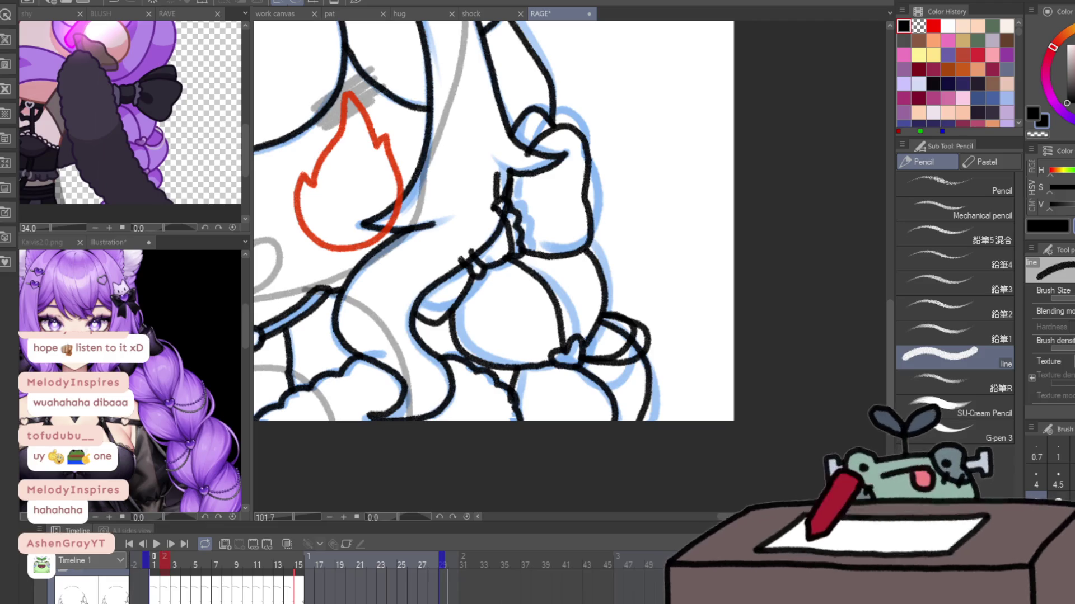
{"action": "key", "text": "comma"}
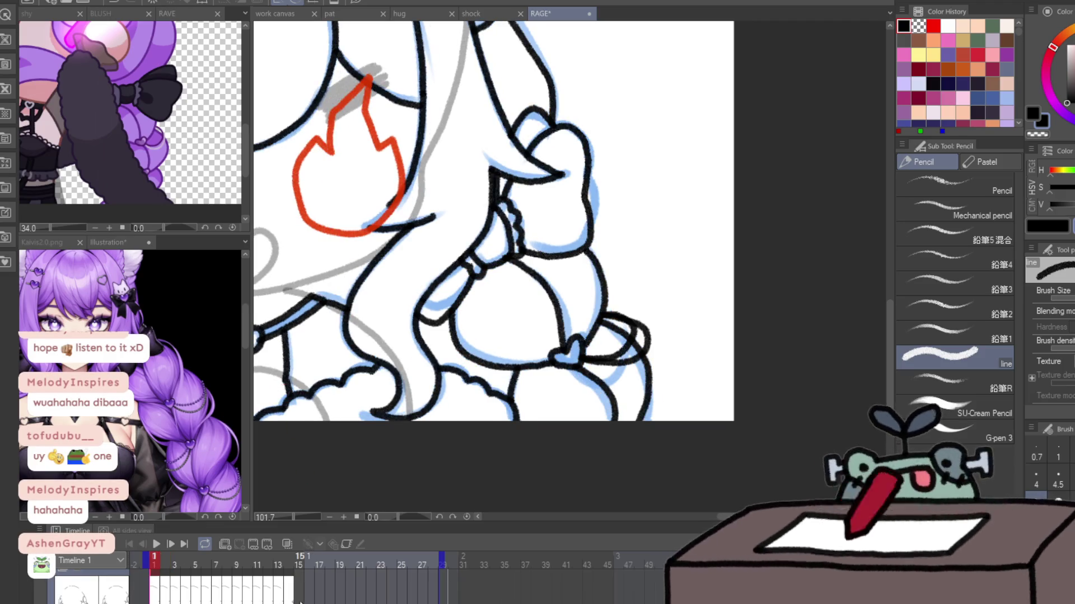
{"action": "key", "text": "comma"}
{"action": "scroll", "coordinate": [416, 463], "scroll_direction": "down", "scroll_amount": 4}
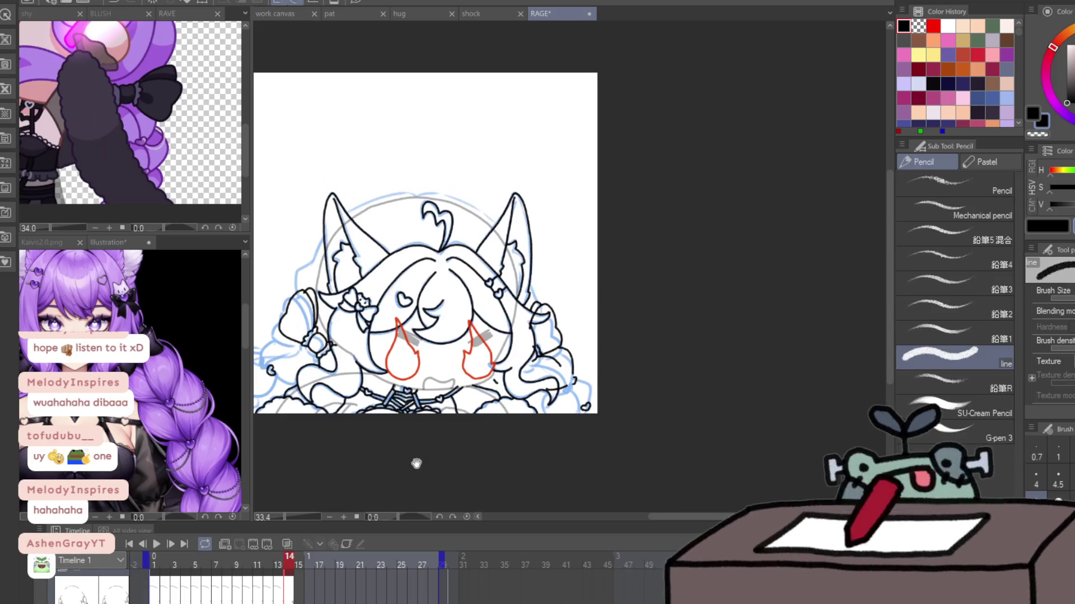
{"action": "key", "text": "period"}
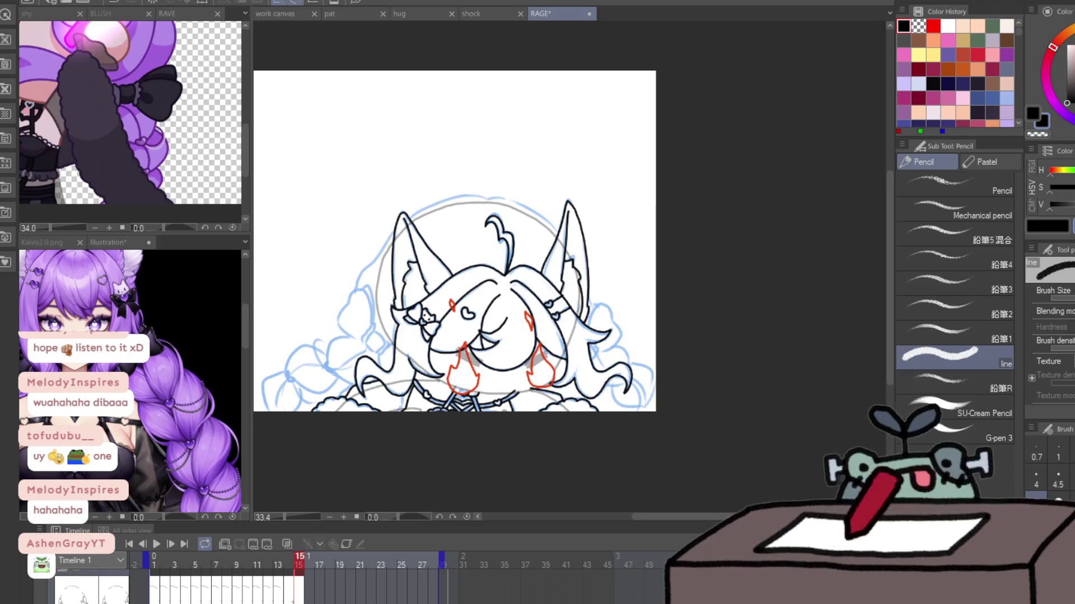
{"action": "key", "text": "ctrl+space"}
{"action": "left_click", "coordinate": [649, 391]}
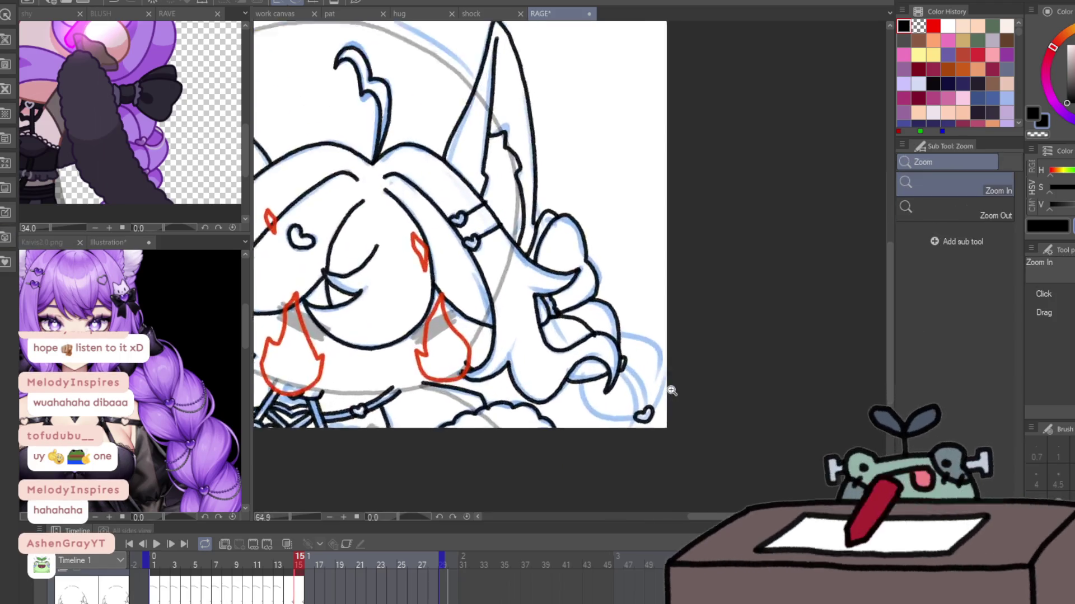
- Zoom into the right hair strands and ink their curved lines on frame 15
{"action": "left_click_drag", "start_coordinate": [671, 390], "coordinate": [688, 391]}
{"action": "left_click", "coordinate": [686, 391]}
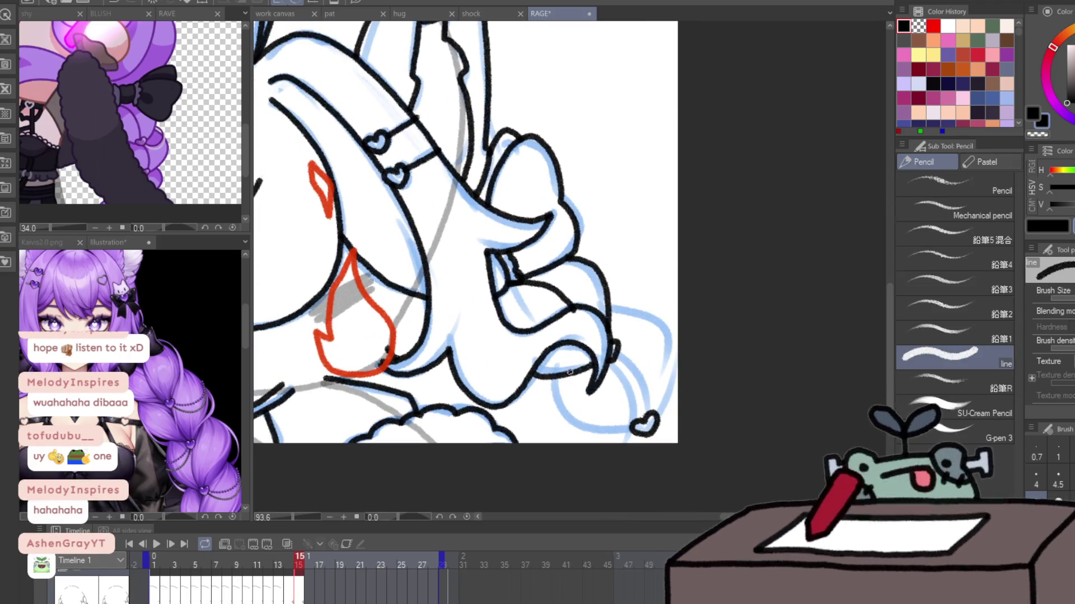
{"action": "left_click_drag", "start_coordinate": [552, 379], "coordinate": [602, 432]}
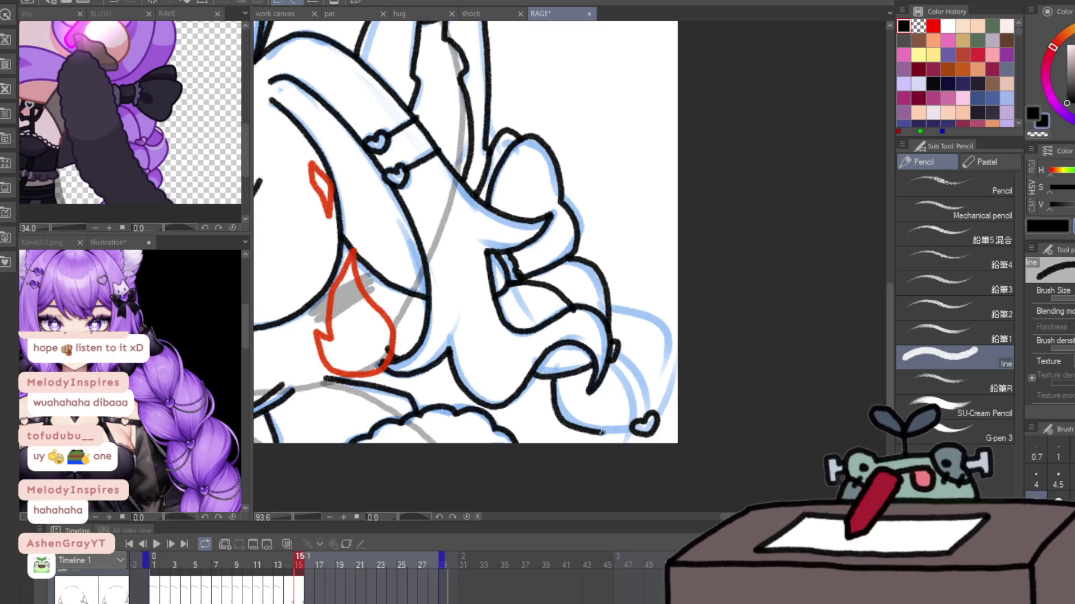
{"action": "key", "text": "comma"}
{"action": "key", "text": "comma"}
{"action": "key", "text": "period"}
{"action": "key", "text": "period"}
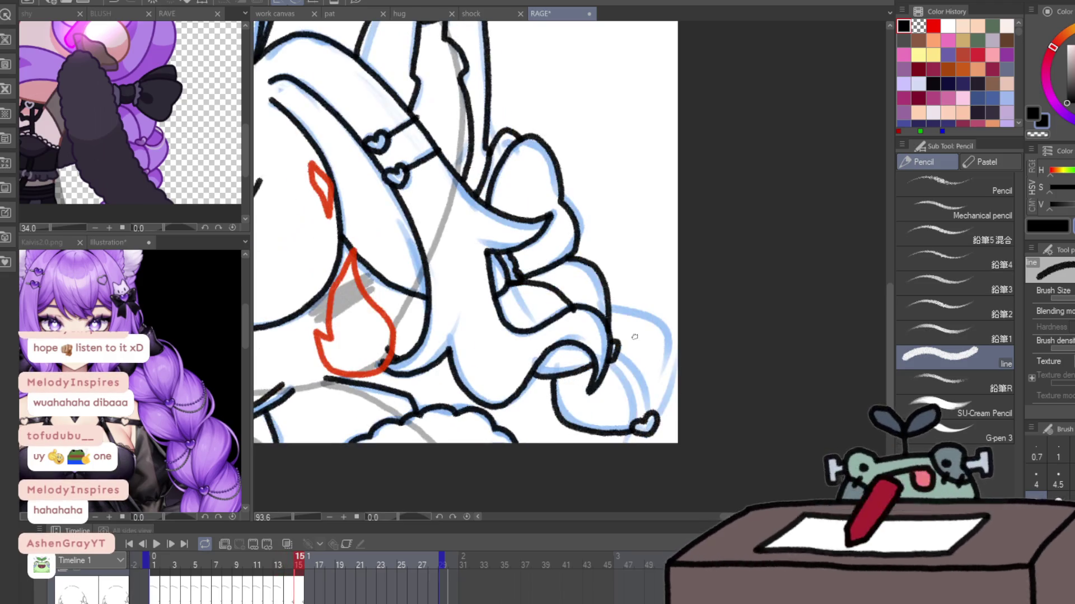
{"action": "mouse_move", "coordinate": [608, 311]}
{"action": "left_mouse_down"}
{"action": "mouse_move", "coordinate": [673, 361]}
{"action": "mouse_move", "coordinate": [650, 417]}
{"action": "mouse_move", "coordinate": [669, 442]}
{"action": "left_mouse_up"}
- Ink the ribbon tail running from the braid bow toward the heart
{"action": "left_click_drag", "start_coordinate": [785, 344], "coordinate": [590, 442]}
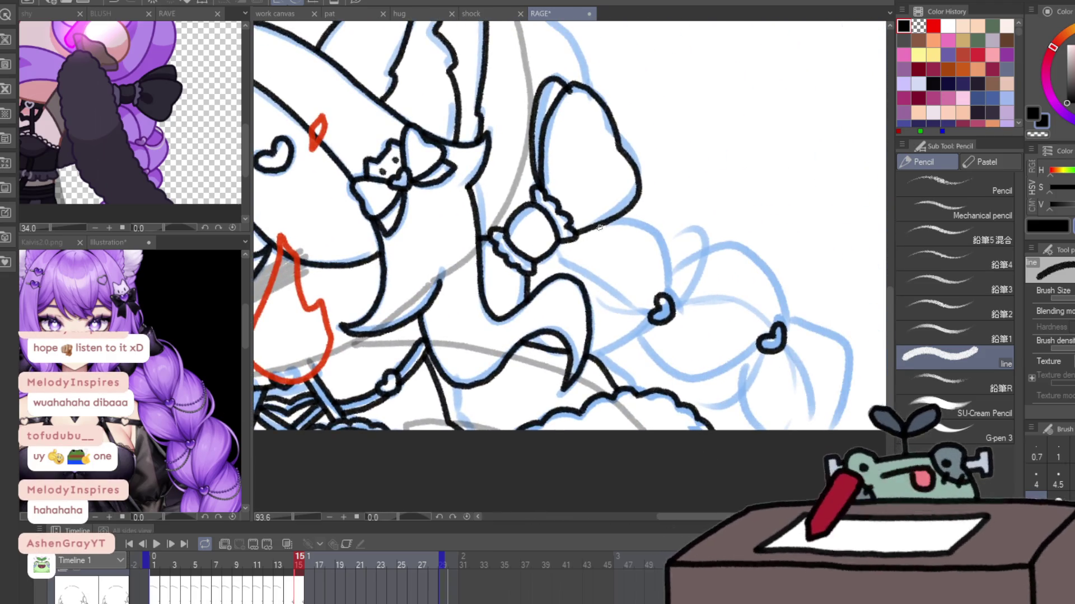
{"action": "left_click_drag", "start_coordinate": [596, 224], "coordinate": [663, 295]}
{"action": "key", "text": "ctrl+z"}
{"action": "mouse_move", "coordinate": [593, 223]}
{"action": "left_mouse_down"}
{"action": "mouse_move", "coordinate": [665, 275]}
{"action": "mouse_move", "coordinate": [667, 299]}
{"action": "mouse_move", "coordinate": [591, 343]}
{"action": "left_mouse_up"}
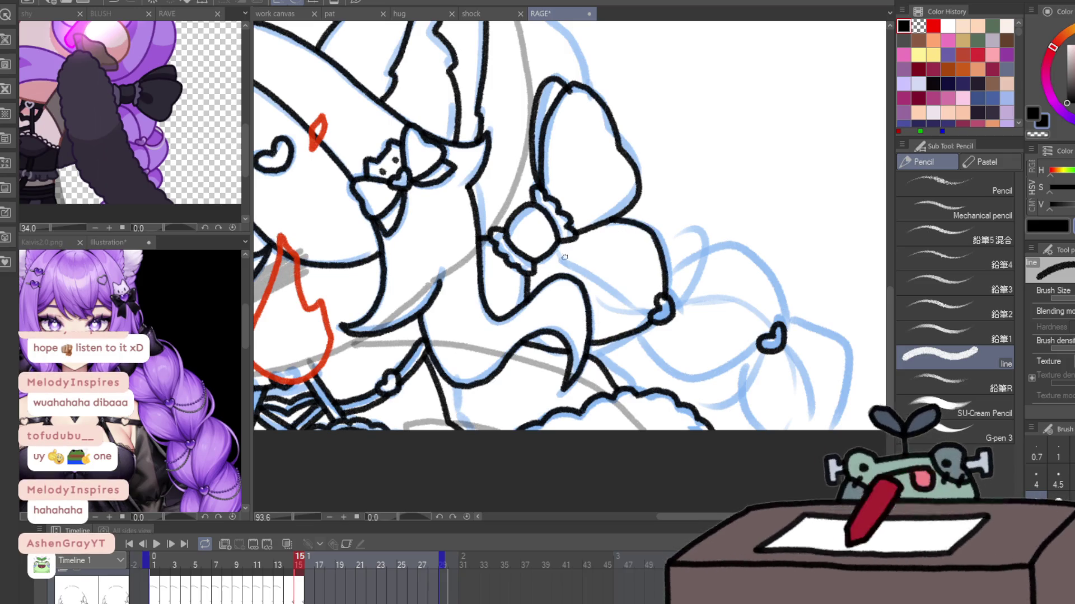
{"action": "left_click_drag", "start_coordinate": [564, 257], "coordinate": [649, 309]}
{"action": "key", "text": "Left"}
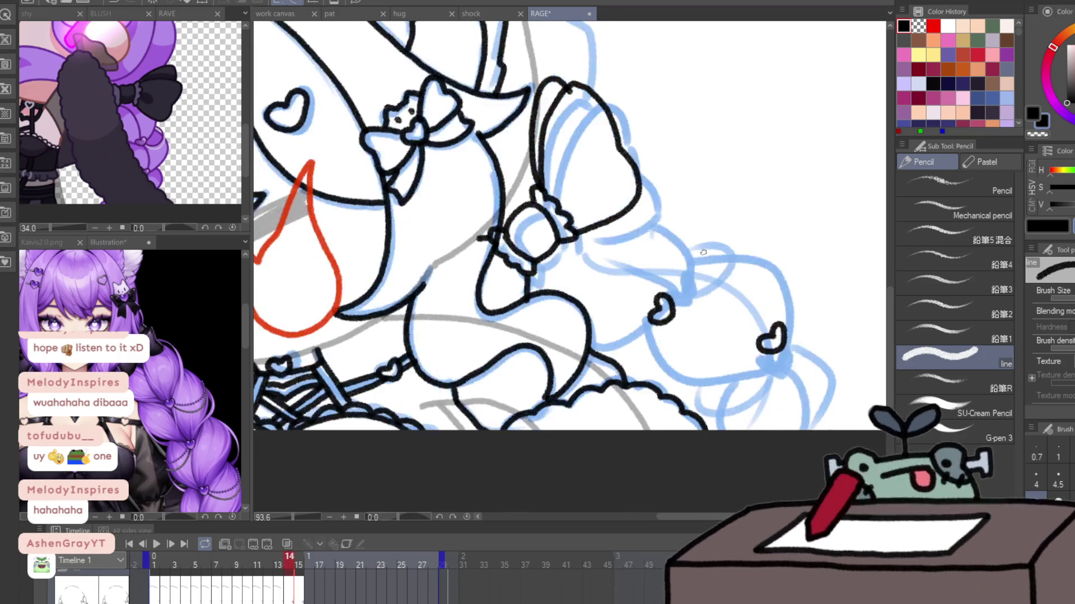
{"action": "key", "text": "Left"}
{"action": "key", "text": "Right"}
{"action": "key", "text": "Right"}
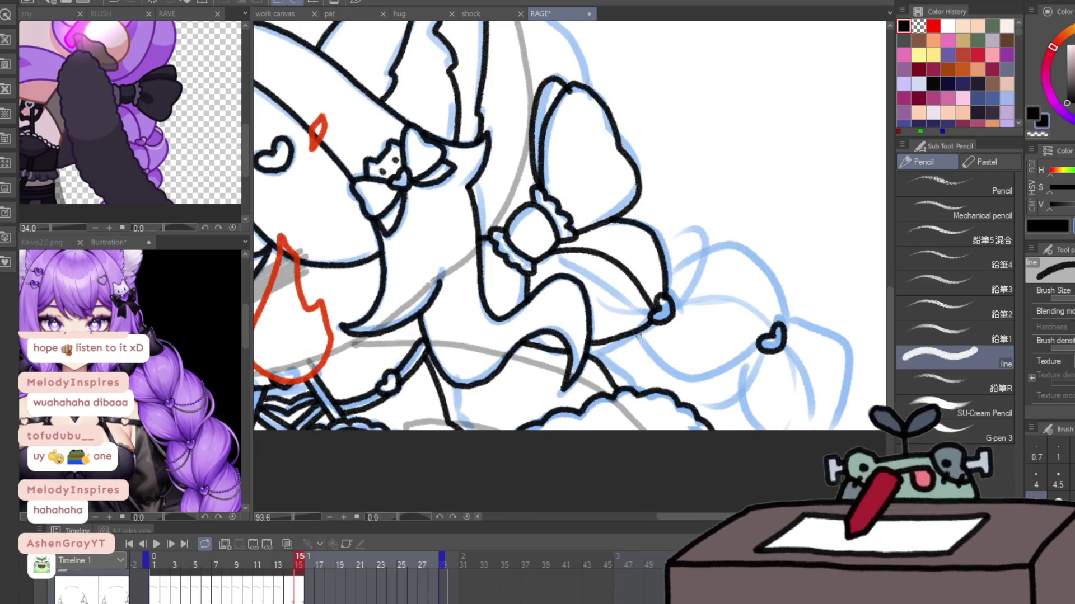
- Ink the bow's arc, the heart bead outline and the braid curves below it
{"action": "mouse_move", "coordinate": [638, 335]}
{"action": "left_mouse_down"}
{"action": "mouse_move", "coordinate": [700, 374]}
{"action": "mouse_move", "coordinate": [762, 346]}
{"action": "left_mouse_up"}
{"action": "left_click_drag", "start_coordinate": [669, 268], "coordinate": [779, 322]}
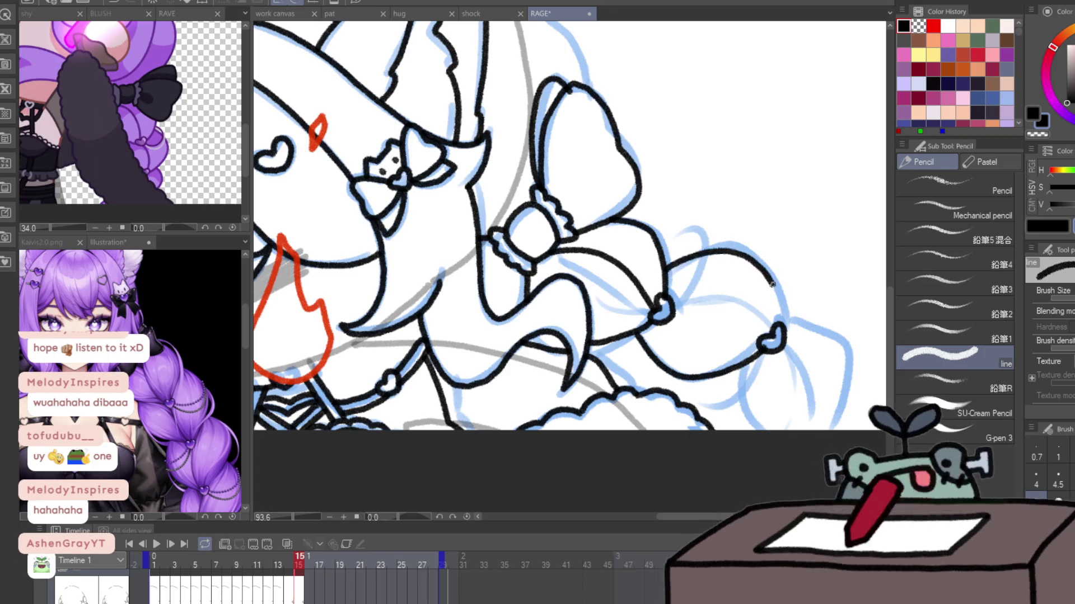
{"action": "mouse_move", "coordinate": [668, 299]}
{"action": "left_mouse_down"}
{"action": "mouse_move", "coordinate": [759, 315]}
{"action": "mouse_move", "coordinate": [770, 337]}
{"action": "mouse_move", "coordinate": [769, 430]}
{"action": "left_mouse_up"}
{"action": "mouse_move", "coordinate": [782, 317]}
{"action": "left_mouse_down"}
{"action": "mouse_move", "coordinate": [849, 350]}
{"action": "mouse_move", "coordinate": [834, 430]}
{"action": "left_mouse_up"}
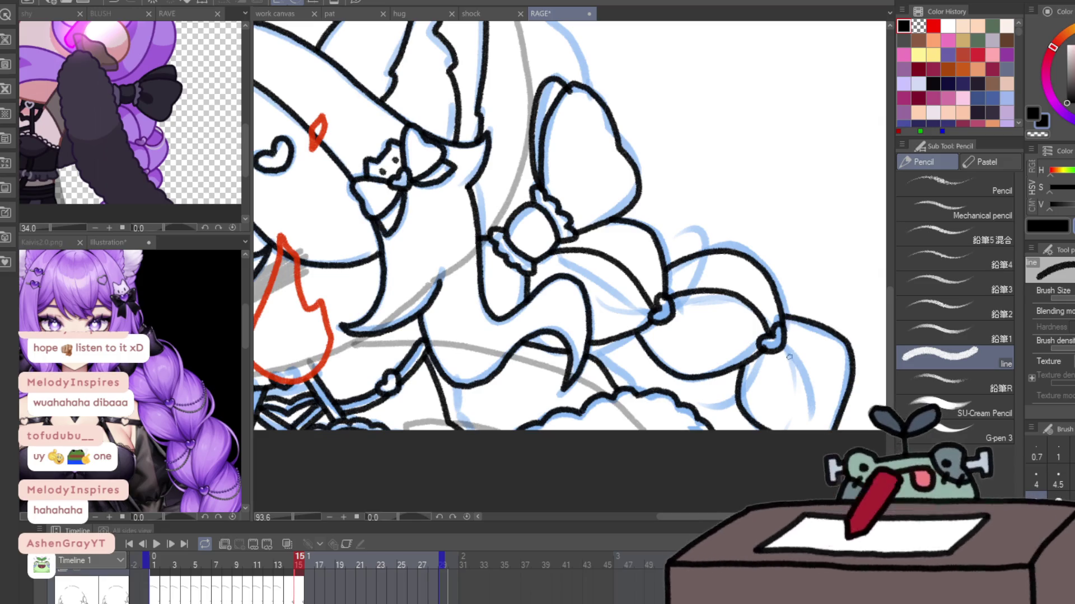
{"action": "left_click_drag", "start_coordinate": [781, 345], "coordinate": [835, 480]}
{"action": "left_click_drag", "start_coordinate": [524, 18], "coordinate": [618, 217]}
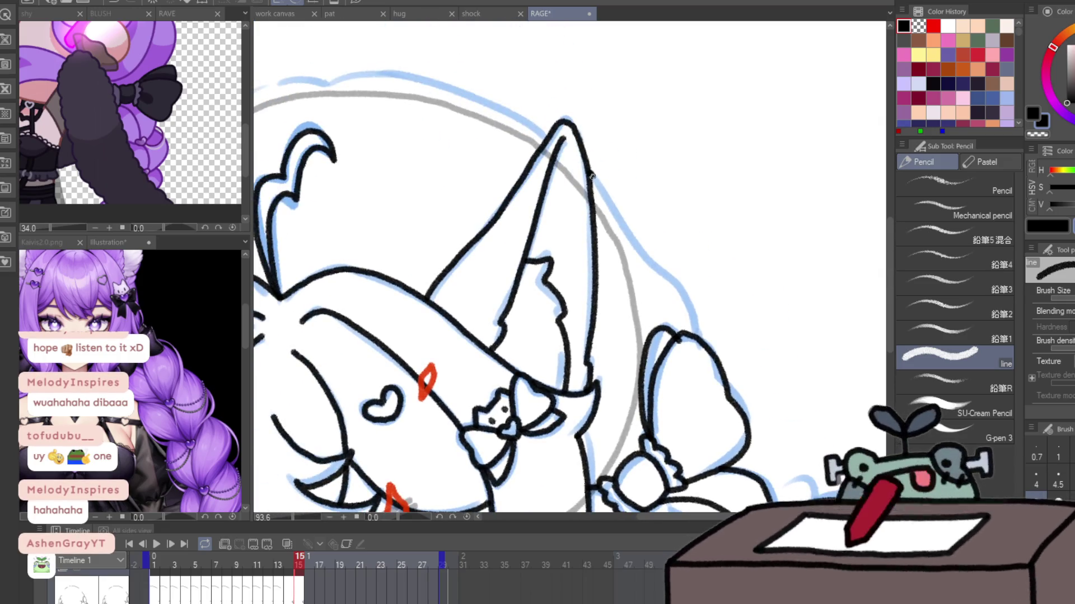
- Rotate the canvas upright and ink the top hair arc between the cat ears
{"action": "left_click_drag", "start_coordinate": [688, 331], "coordinate": [838, 245]}
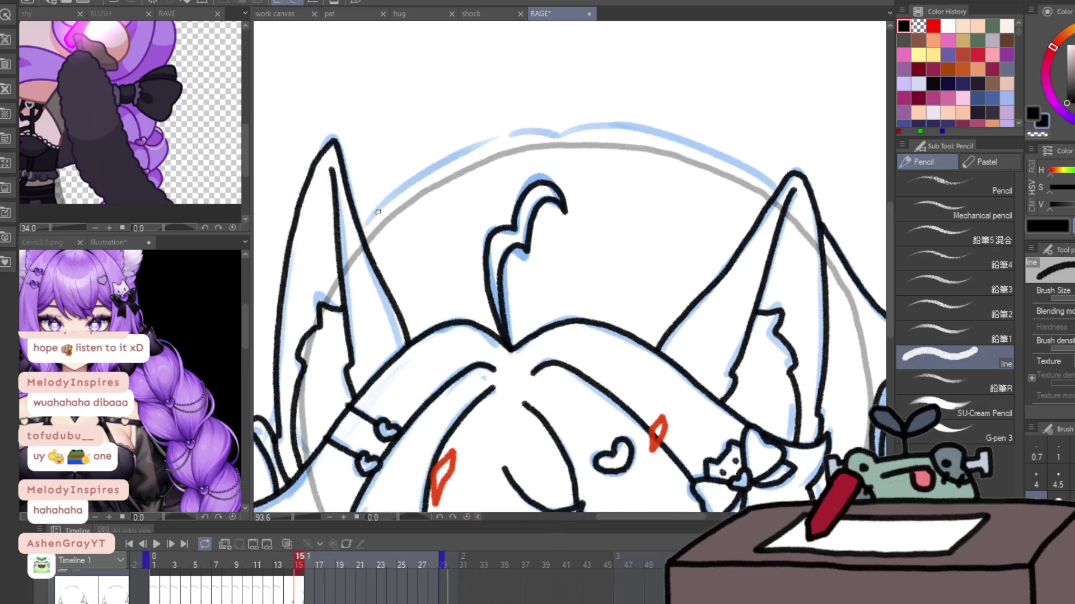
{"action": "mouse_move", "coordinate": [361, 232]}
{"action": "left_mouse_down"}
{"action": "mouse_move", "coordinate": [539, 132]}
{"action": "mouse_move", "coordinate": [635, 126]}
{"action": "mouse_move", "coordinate": [758, 175]}
{"action": "left_mouse_up"}
{"action": "left_click_drag", "start_coordinate": [685, 204], "coordinate": [726, 130]}
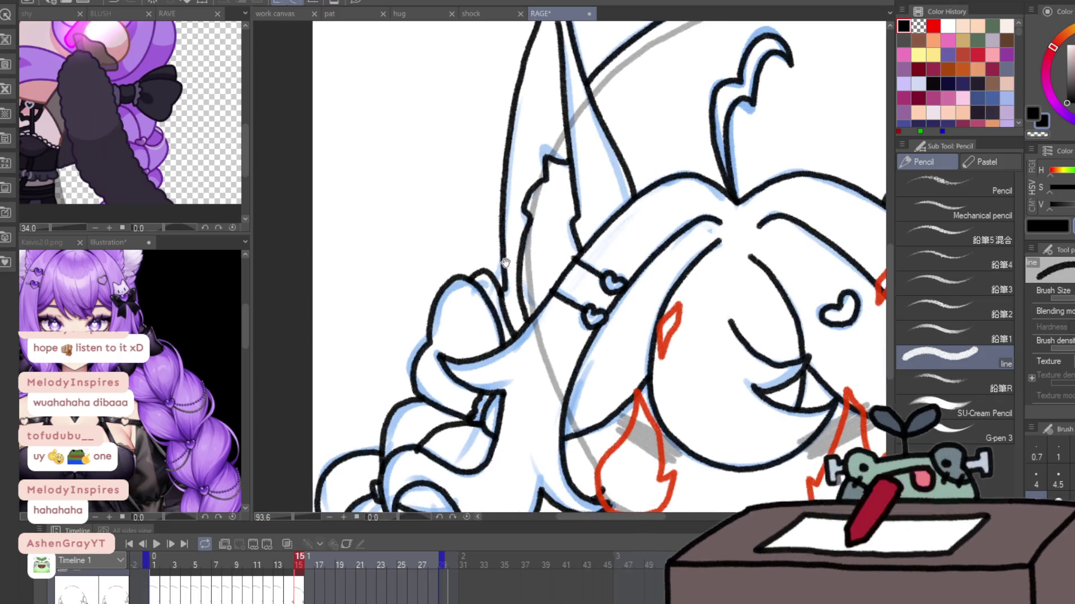
{"action": "mouse_move", "coordinate": [504, 263]}
{"action": "left_mouse_down"}
{"action": "mouse_move", "coordinate": [528, 226]}
{"action": "mouse_move", "coordinate": [498, 200]}
{"action": "left_mouse_up"}
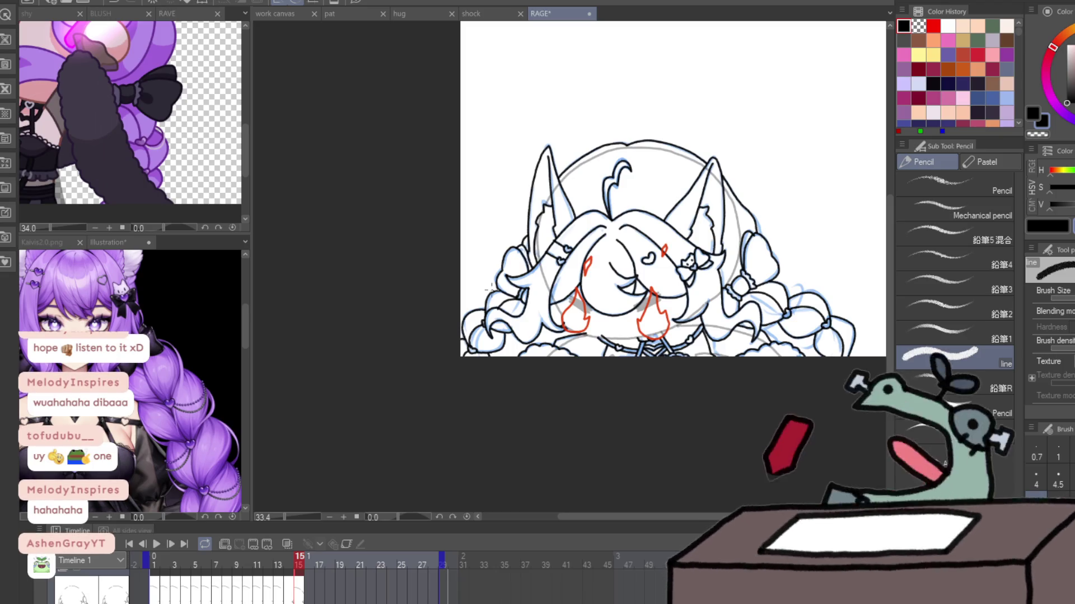
- Zoom in on the face and flick between frames 13 and 15 to compare
{"action": "left_click_drag", "start_coordinate": [503, 311], "coordinate": [531, 293]}
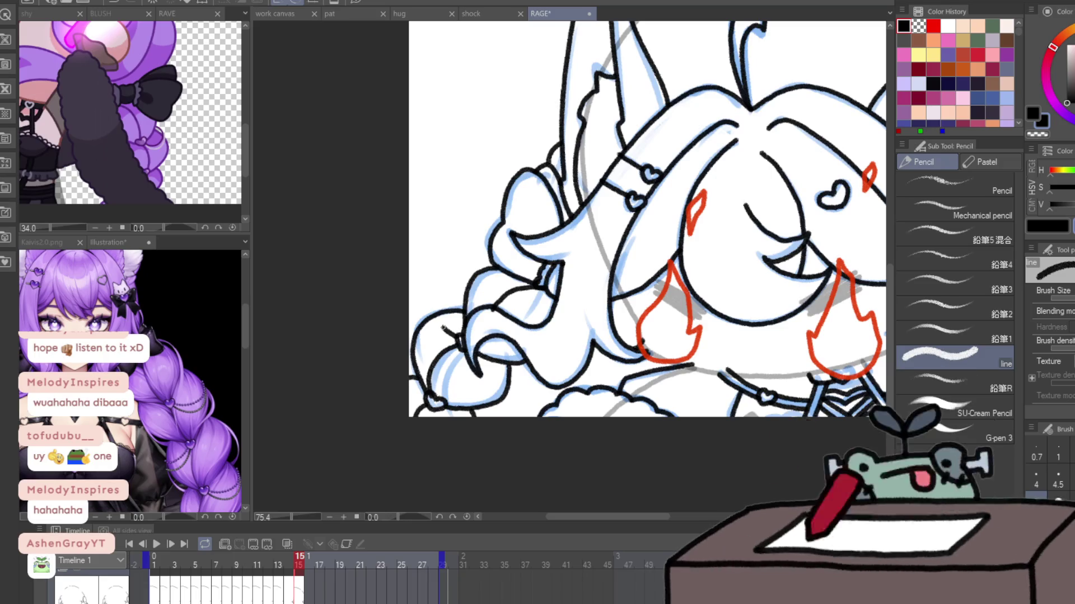
{"action": "key", "text": "Left"}
{"action": "key", "text": "Right"}
{"action": "key", "text": "Left"}
{"action": "key", "text": "Left"}
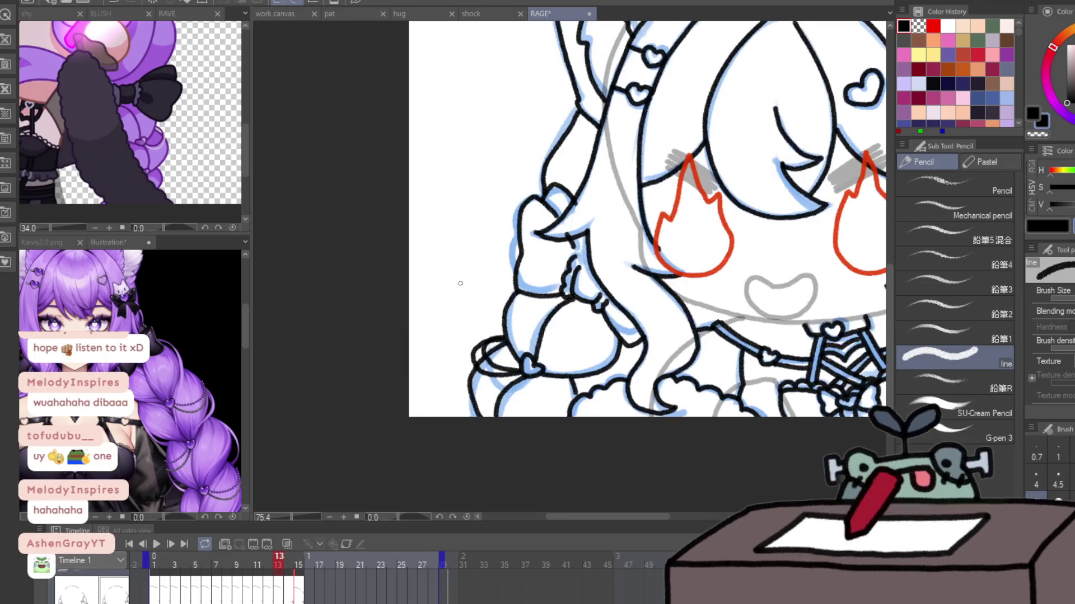
{"action": "key", "text": "Right"}
{"action": "key", "text": "Right"}
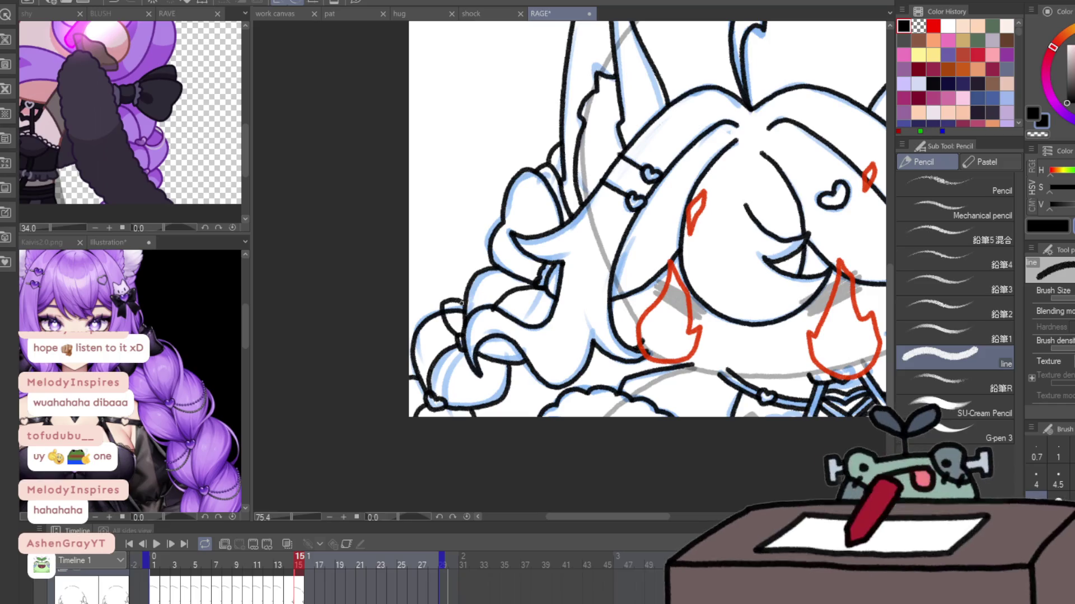
- Try outlining the right braid and its upper loop with a few strokes
{"action": "mouse_move", "coordinate": [729, 392]}
{"action": "left_mouse_down"}
{"action": "mouse_move", "coordinate": [404, 418]}
{"action": "mouse_move", "coordinate": [375, 409]}
{"action": "left_mouse_up"}
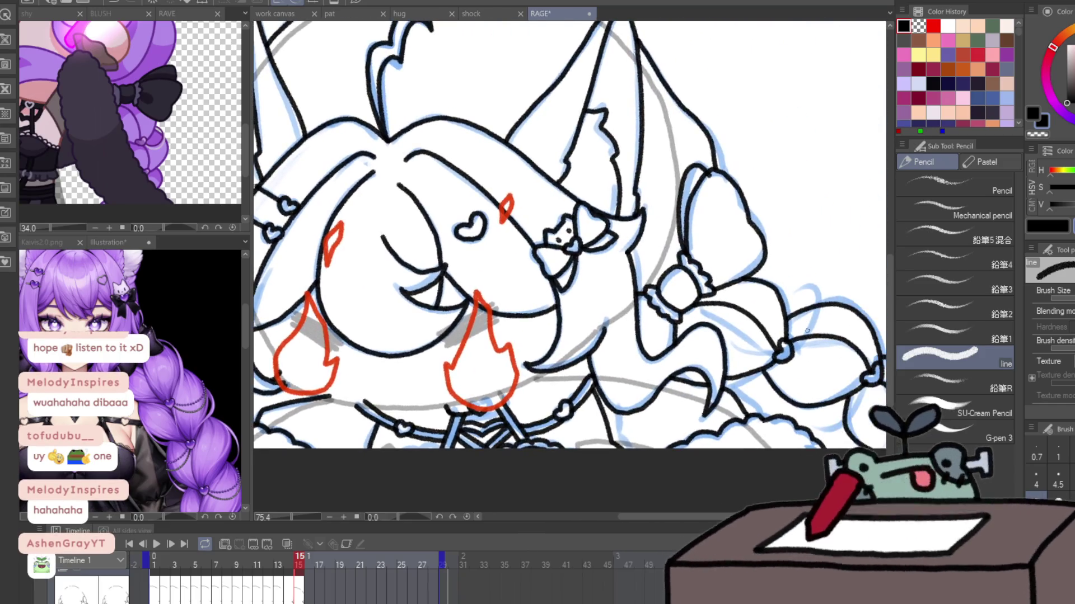
{"action": "left_click_drag", "start_coordinate": [879, 341], "coordinate": [812, 336]}
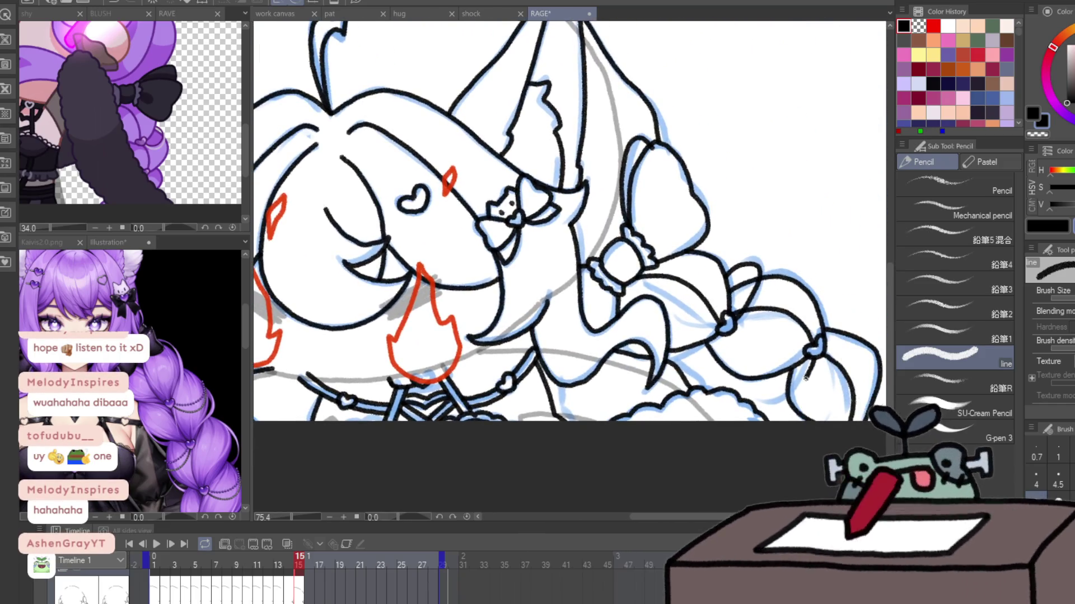
{"action": "mouse_move", "coordinate": [772, 376]}
{"action": "left_mouse_down"}
{"action": "mouse_move", "coordinate": [786, 398]}
{"action": "mouse_move", "coordinate": [812, 364]}
{"action": "left_mouse_up"}
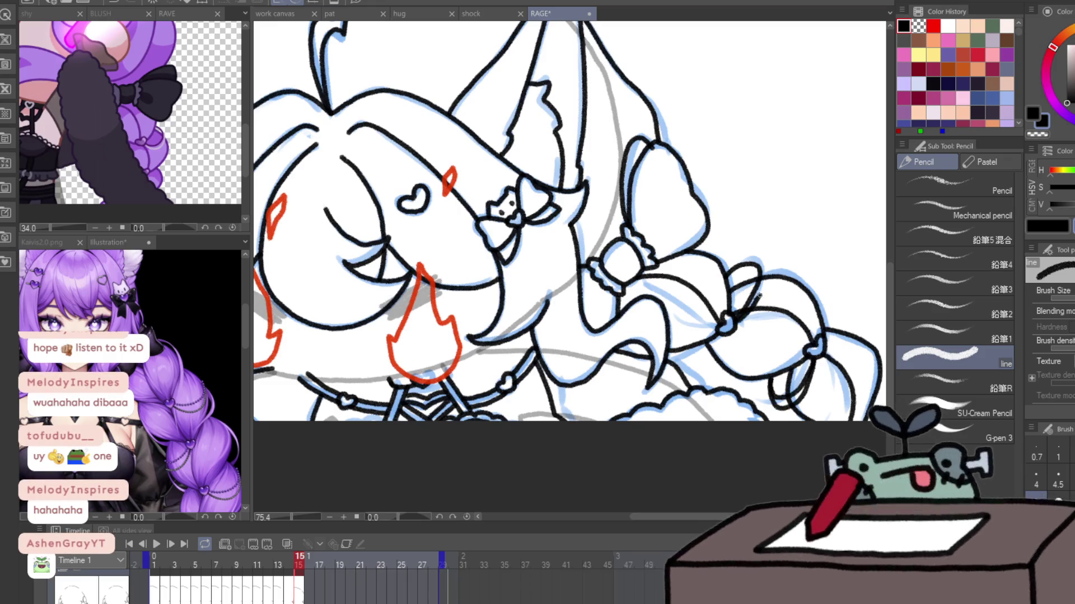
{"action": "mouse_move", "coordinate": [760, 295]}
{"action": "left_mouse_down"}
{"action": "mouse_move", "coordinate": [752, 259]}
{"action": "mouse_move", "coordinate": [751, 305]}
{"action": "mouse_move", "coordinate": [756, 250]}
{"action": "left_mouse_up"}
{"action": "key", "text": "ctrl+z"}
{"action": "key", "text": "ctrl+z"}
{"action": "key", "text": "ctrl+z"}
{"action": "left_click_drag", "start_coordinate": [757, 252], "coordinate": [761, 281]}
- Check the drawing mirrored, move to frame 14 and undo its stray black braid strokes
{"action": "key", "text": "h"}
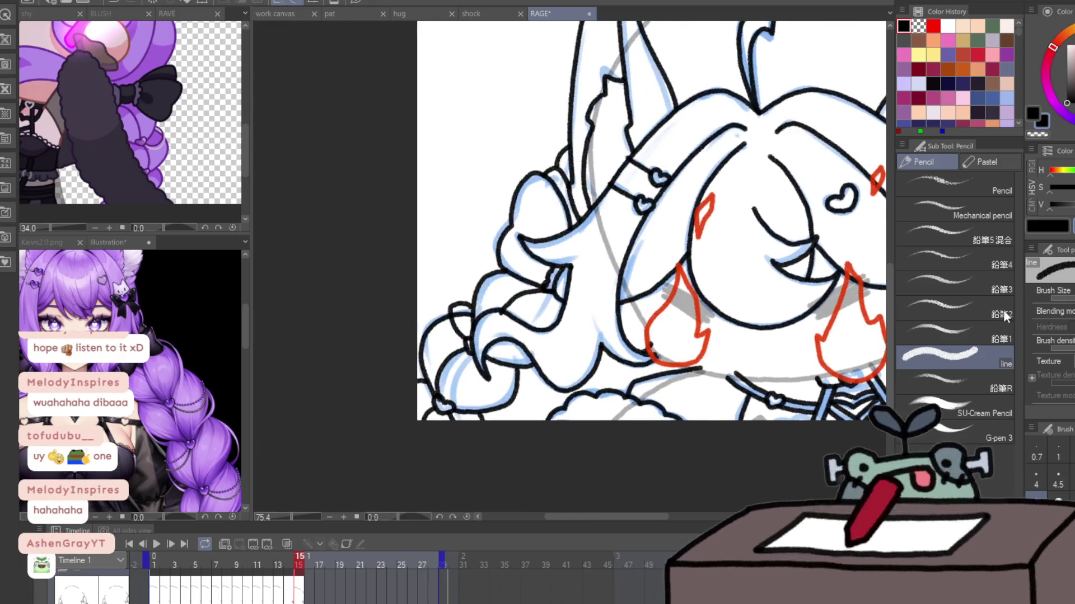
{"action": "scroll", "coordinate": [473, 306], "scroll_direction": "down", "scroll_amount": 2}
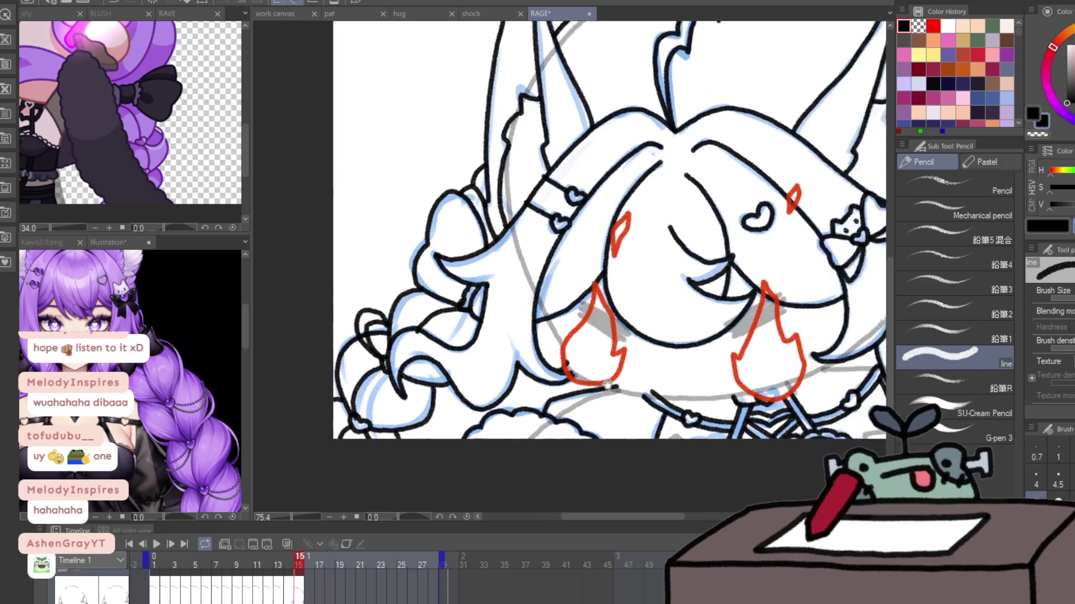
{"action": "key", "text": "h"}
{"action": "key", "text": "/"}
{"action": "scroll", "coordinate": [593, 232], "scroll_direction": "down", "scroll_amount": 2}
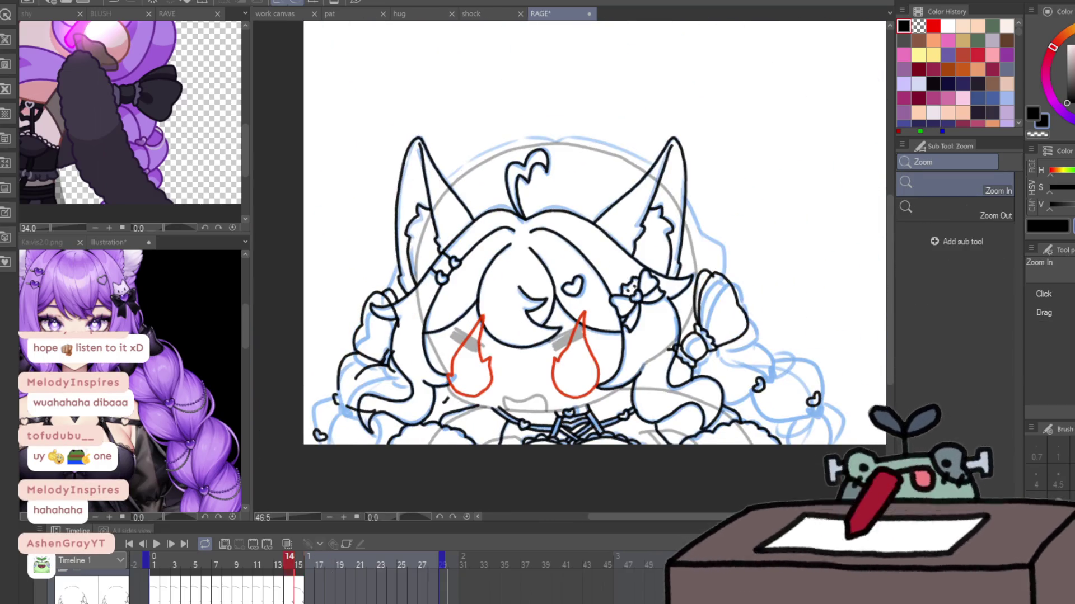
{"action": "key", "text": "ctrl+z"}
{"action": "key", "text": "ctrl+z"}
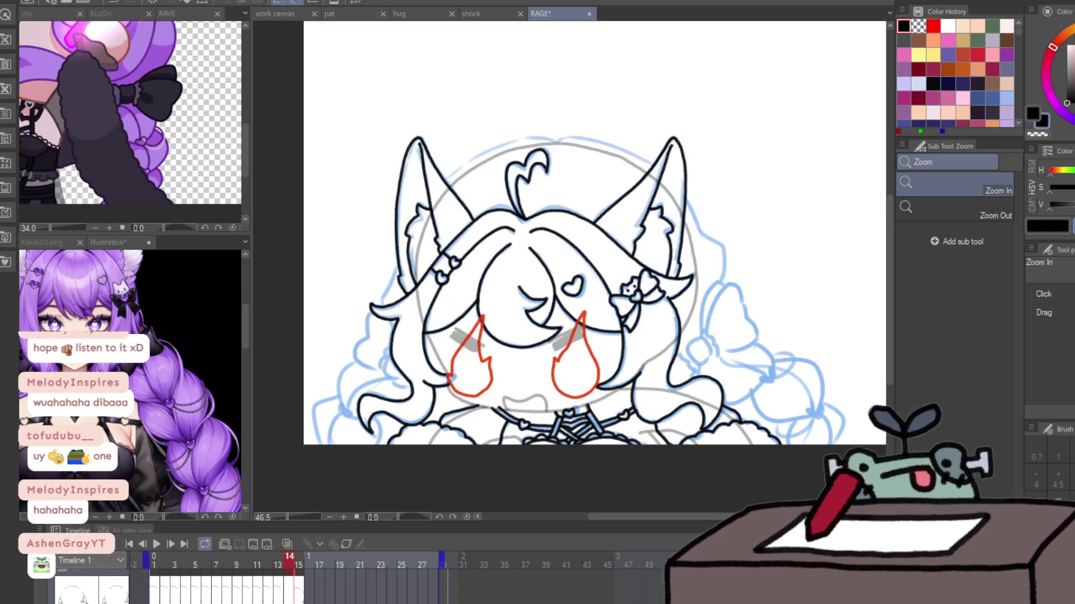
{"action": "scroll", "coordinate": [745, 339], "scroll_direction": "up", "scroll_amount": 5}
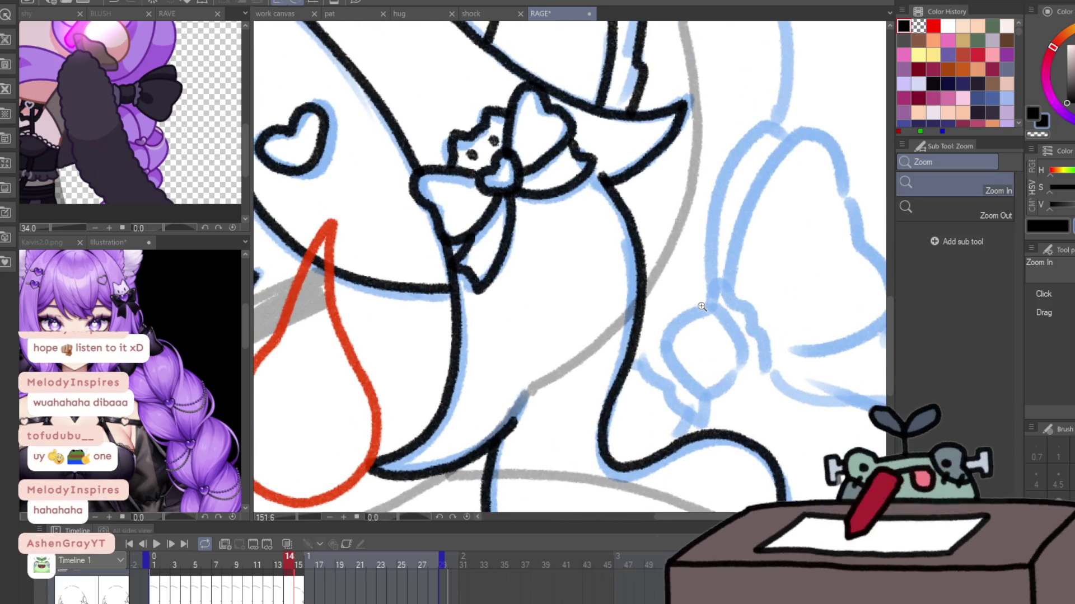
- With the Pencil, ink frame 14's braid bow knot and its scalloped frill
{"action": "key", "text": "p"}
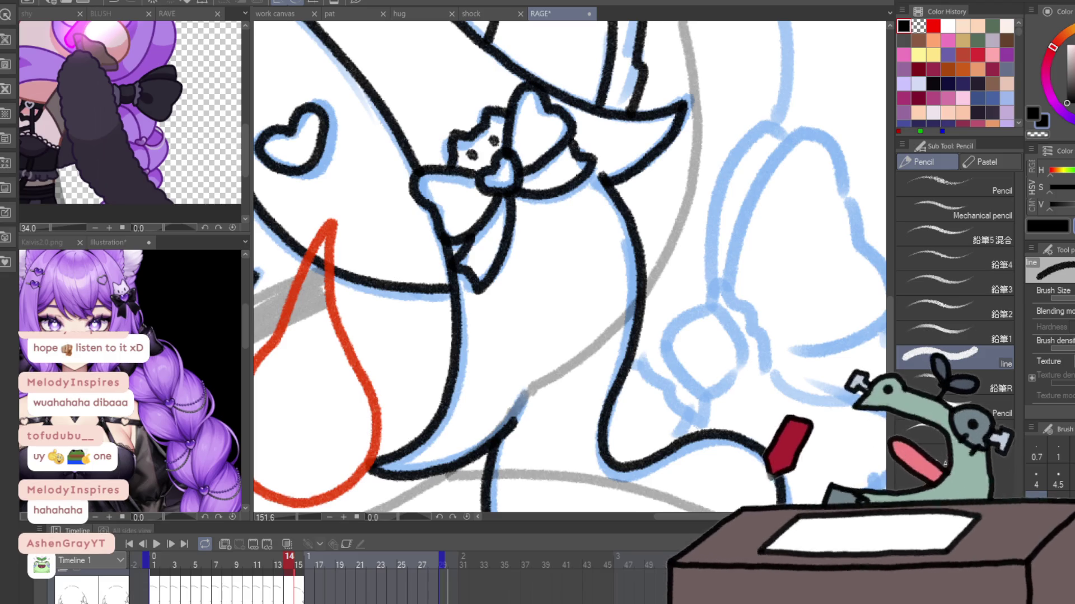
{"action": "mouse_move", "coordinate": [707, 395]}
{"action": "left_mouse_down"}
{"action": "mouse_move", "coordinate": [660, 343]}
{"action": "mouse_move", "coordinate": [712, 309]}
{"action": "mouse_move", "coordinate": [706, 395]}
{"action": "left_mouse_up"}
{"action": "mouse_move", "coordinate": [662, 340]}
{"action": "left_mouse_down"}
{"action": "mouse_move", "coordinate": [648, 374]}
{"action": "mouse_move", "coordinate": [677, 409]}
{"action": "mouse_move", "coordinate": [705, 396]}
{"action": "left_mouse_up"}
{"action": "left_click_drag", "start_coordinate": [712, 294], "coordinate": [752, 377]}
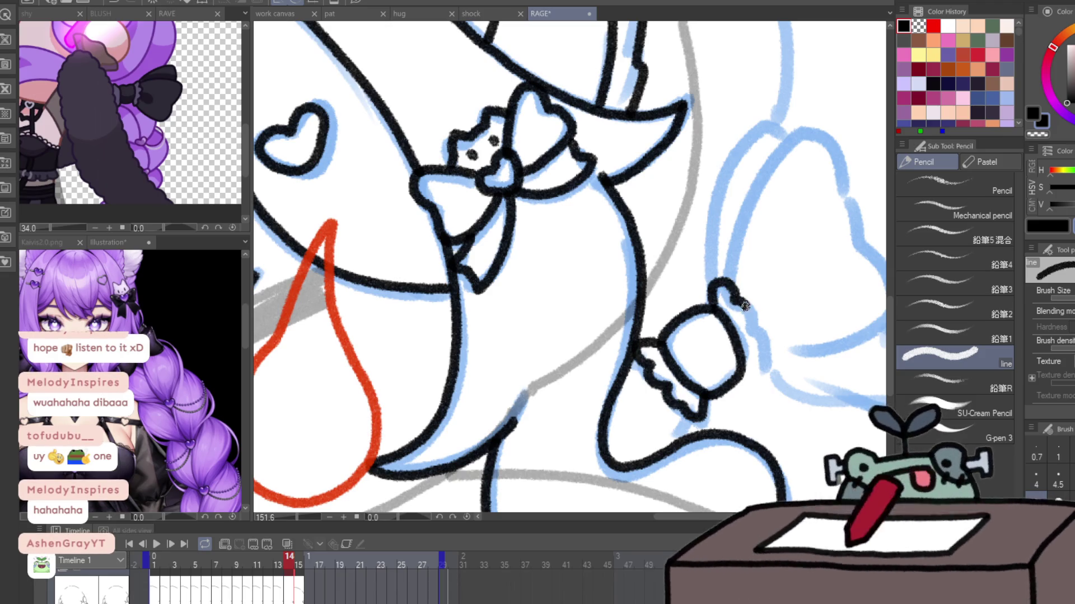
- Trace the large upper bow loop above the knot and check the finished bow
{"action": "left_click_drag", "start_coordinate": [778, 238], "coordinate": [690, 258]}
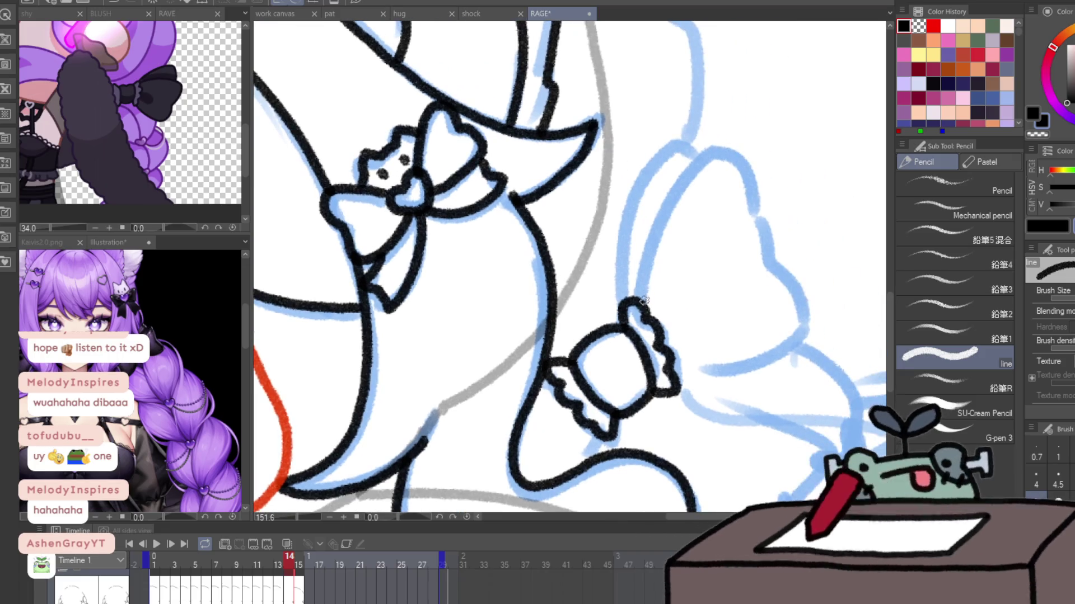
{"action": "mouse_move", "coordinate": [639, 305]}
{"action": "left_mouse_down"}
{"action": "mouse_move", "coordinate": [801, 325]}
{"action": "mouse_move", "coordinate": [678, 385]}
{"action": "left_mouse_up"}
{"action": "mouse_move", "coordinate": [626, 297]}
{"action": "left_mouse_down"}
{"action": "mouse_move", "coordinate": [677, 137]}
{"action": "mouse_move", "coordinate": [708, 168]}
{"action": "left_mouse_up"}
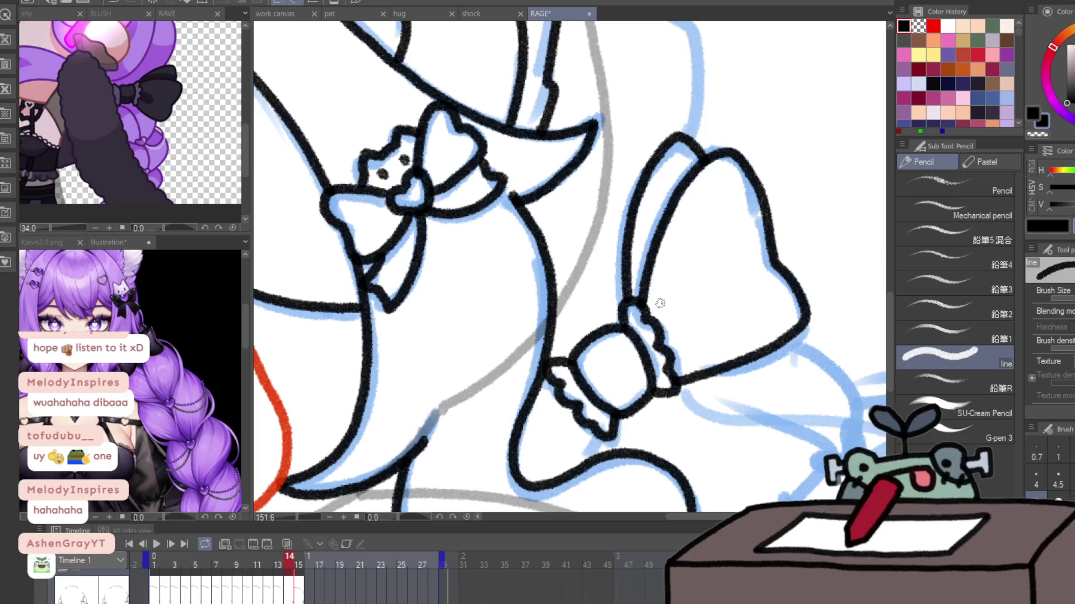
{"action": "mouse_move", "coordinate": [632, 363]}
{"action": "left_mouse_down"}
{"action": "mouse_move", "coordinate": [610, 361]}
{"action": "mouse_move", "coordinate": [683, 354]}
{"action": "mouse_move", "coordinate": [676, 371]}
{"action": "left_mouse_up"}
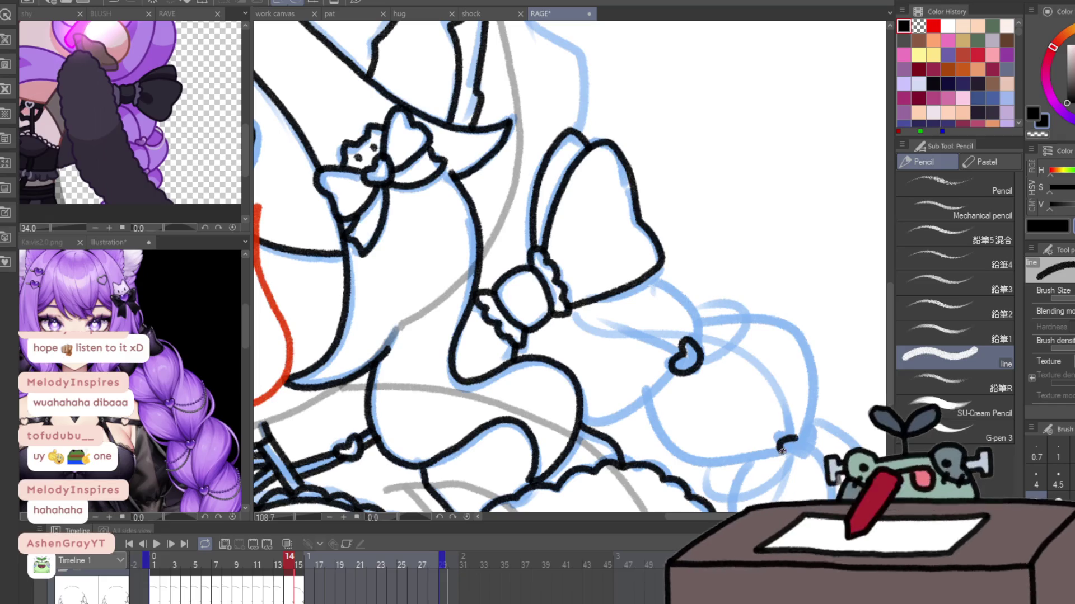
{"action": "left_click_drag", "start_coordinate": [259, 277], "coordinate": [628, 344]}
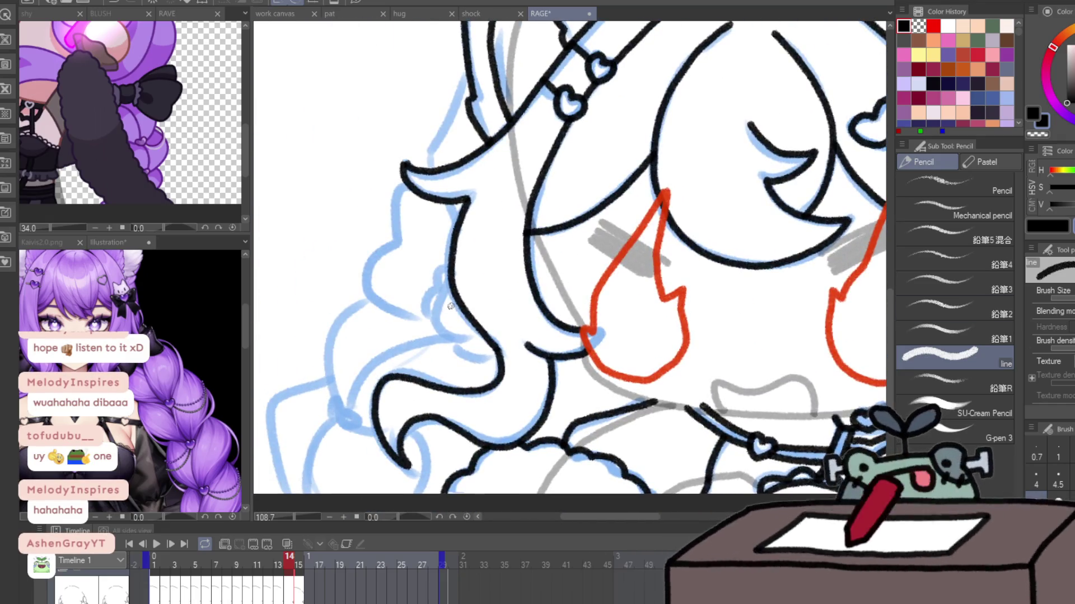
- Ink the curled hair strands beside the left cheek's frilled bow
{"action": "mouse_move", "coordinate": [451, 306]}
{"action": "left_mouse_down"}
{"action": "mouse_move", "coordinate": [442, 312]}
{"action": "mouse_move", "coordinate": [441, 286]}
{"action": "left_mouse_up"}
{"action": "left_click_drag", "start_coordinate": [464, 341], "coordinate": [485, 337]}
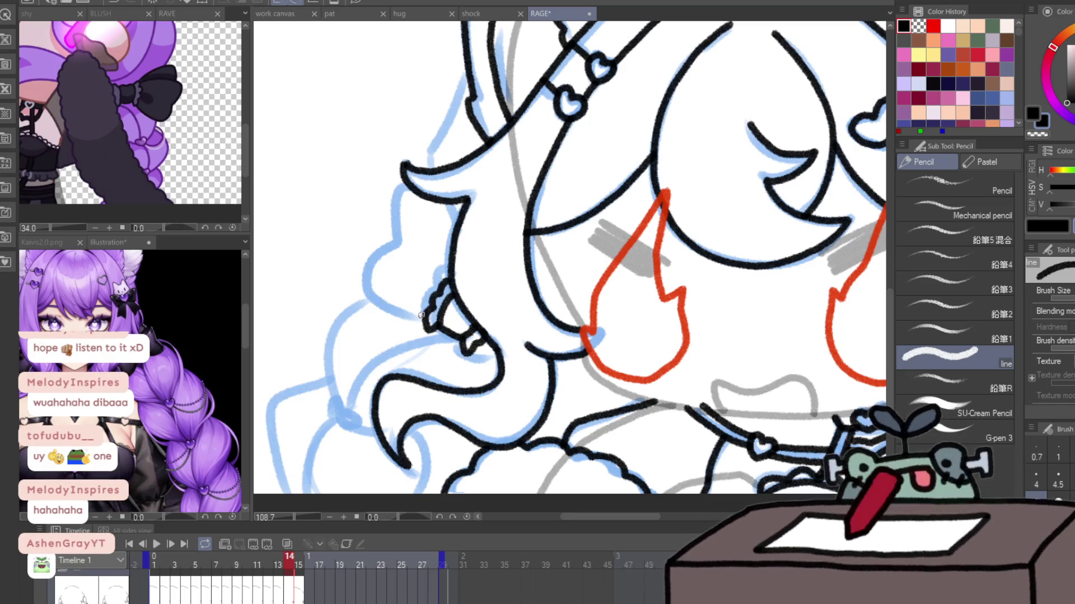
{"action": "left_click_drag", "start_coordinate": [421, 315], "coordinate": [366, 306]}
{"action": "left_click_drag", "start_coordinate": [388, 225], "coordinate": [410, 185]}
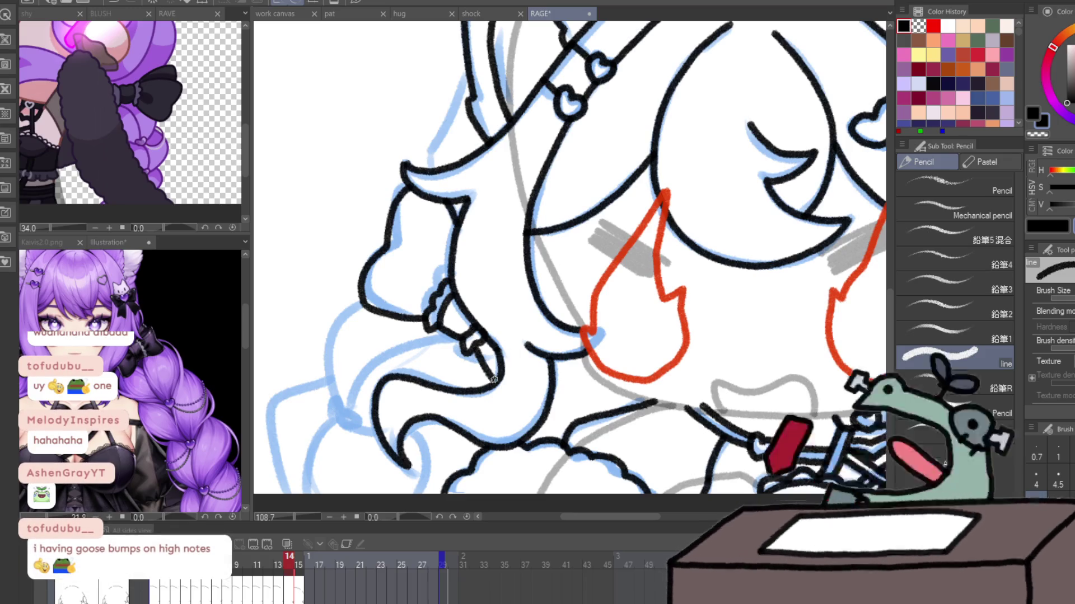
- Flip the canvas horizontally back and forth to check symmetry
{"action": "key", "text": "h"}
{"action": "key", "text": "h"}
{"action": "key", "text": "h"}
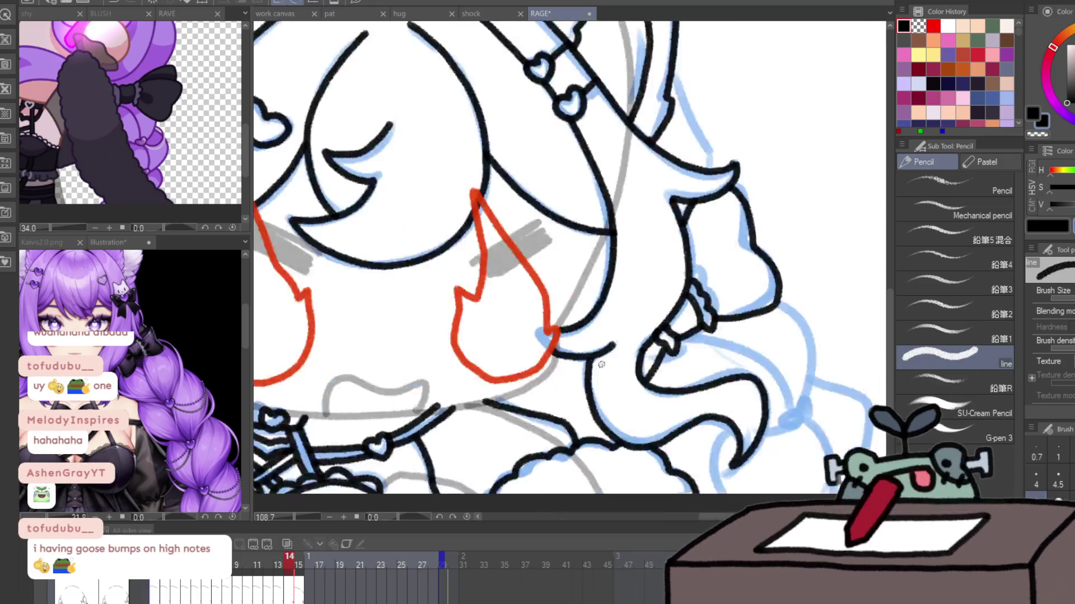
{"action": "key", "text": "h"}
{"action": "key", "text": "h"}
{"action": "key", "text": "h"}
{"action": "key", "text": "h"}
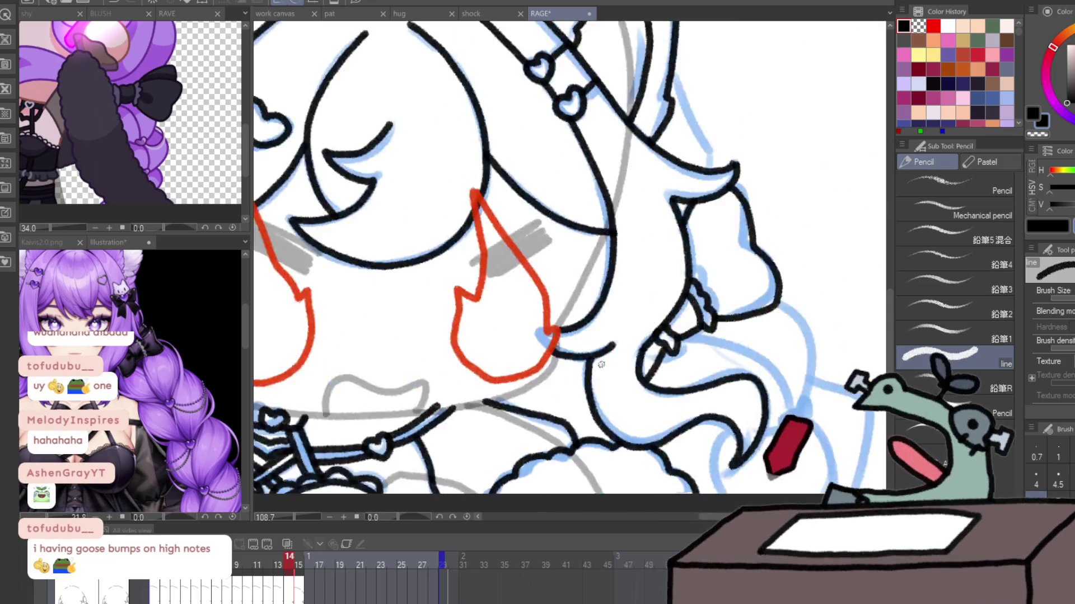
{"action": "key", "text": "h"}
{"action": "key", "text": "h"}
{"action": "key", "text": "h"}
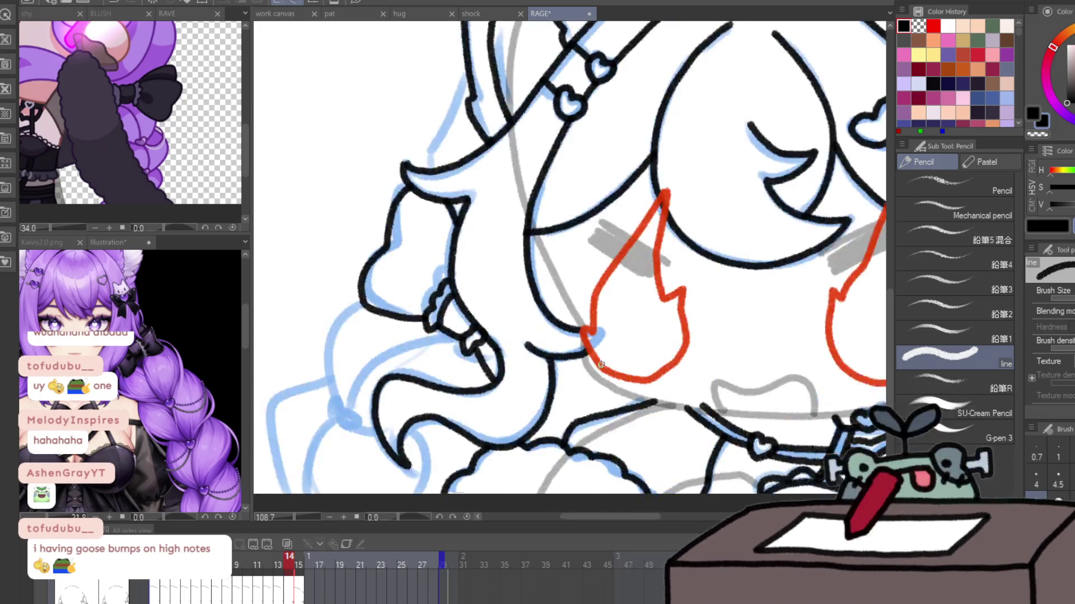
{"action": "key", "text": "h"}
{"action": "key", "text": "h"}
{"action": "key", "text": "h"}
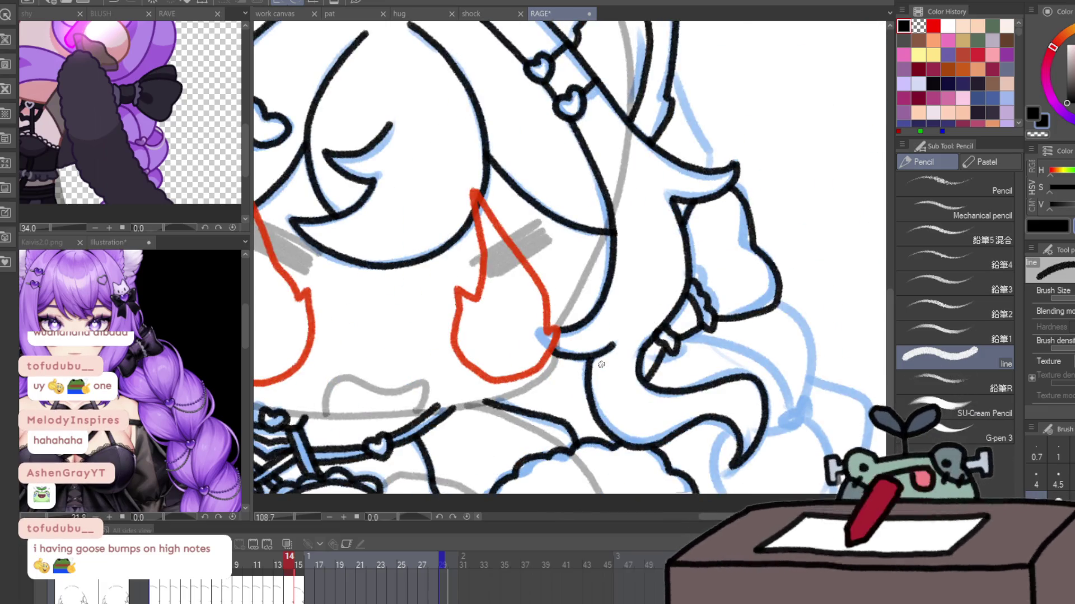
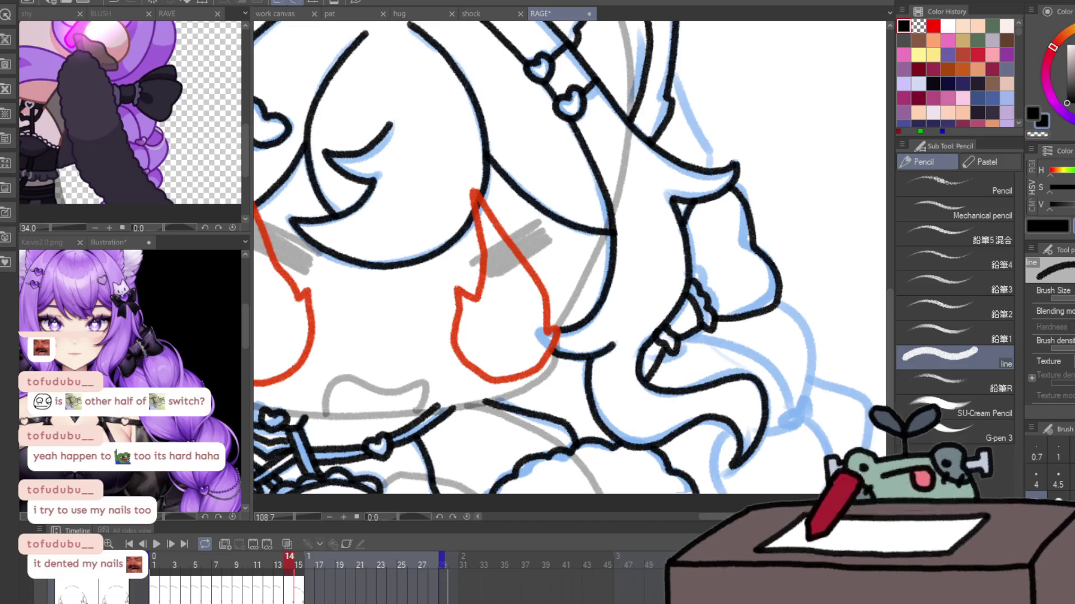
- Flip the canvas horizontally back and forth to check the lineart proportions
{"action": "key", "text": "h"}
{"action": "key", "text": "h"}
{"action": "key", "text": "h"}
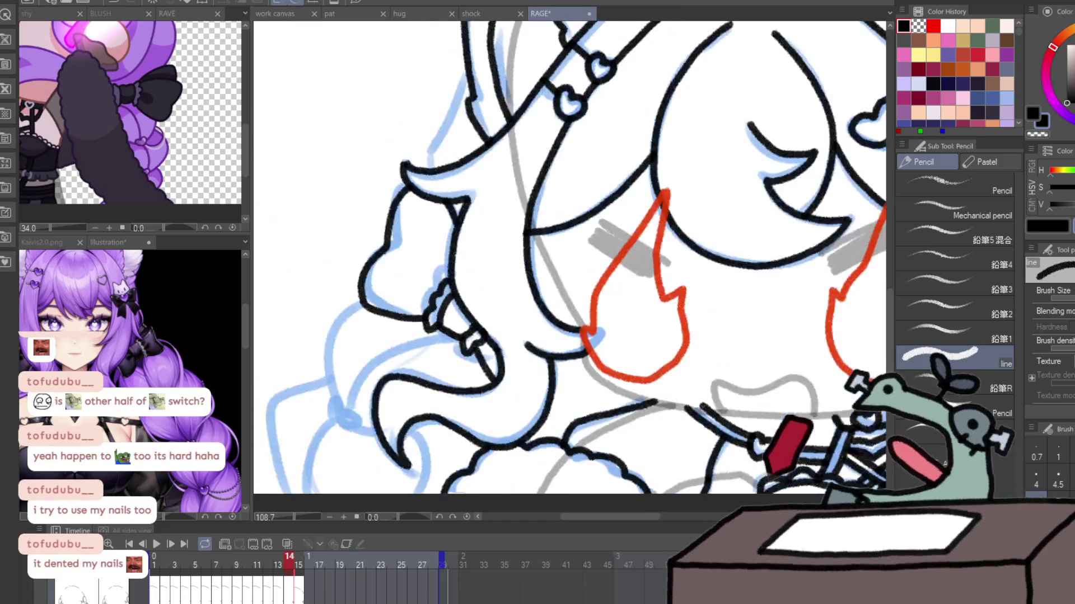
{"action": "key", "text": "h"}
{"action": "key", "text": "h"}
{"action": "key", "text": "h"}
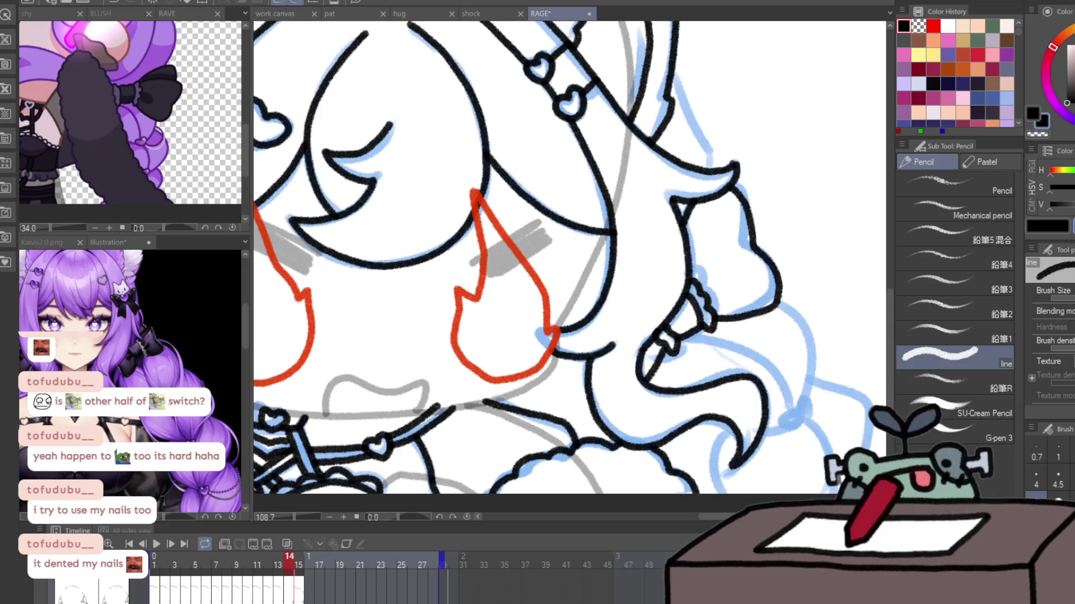
{"action": "key", "text": "h"}
{"action": "key", "text": "h"}
{"action": "key", "text": "h"}
{"action": "key", "text": "h"}
{"action": "key", "text": "h"}
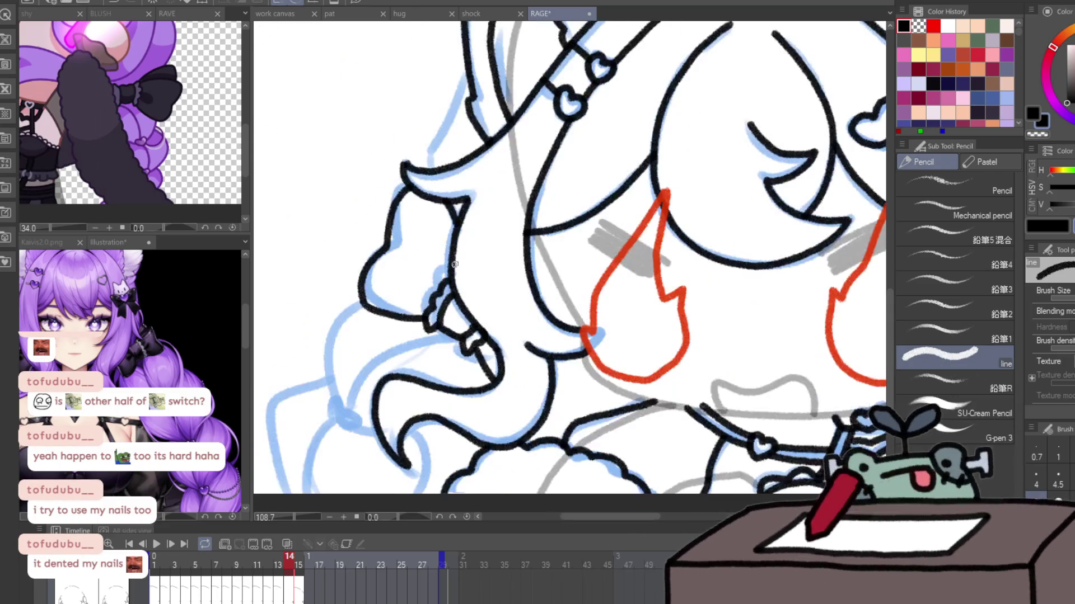
{"action": "key", "text": "h"}
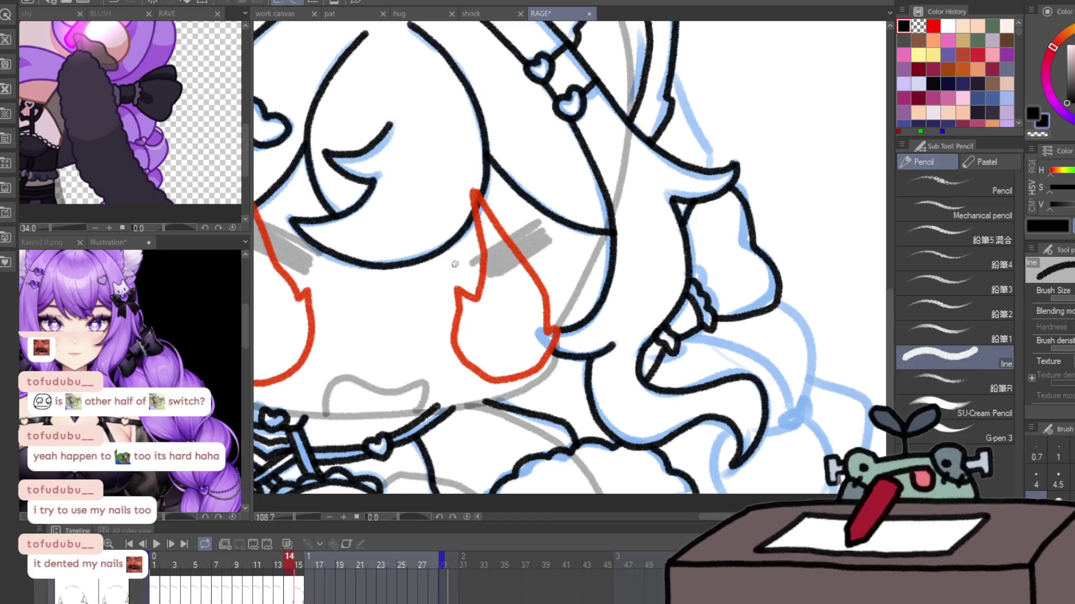
- Try a small heart on the braid, undo it, and return to frame 14
{"action": "mouse_move", "coordinate": [789, 412]}
{"action": "left_mouse_down"}
{"action": "mouse_move", "coordinate": [798, 399]}
{"action": "mouse_move", "coordinate": [758, 261]}
{"action": "left_mouse_up"}
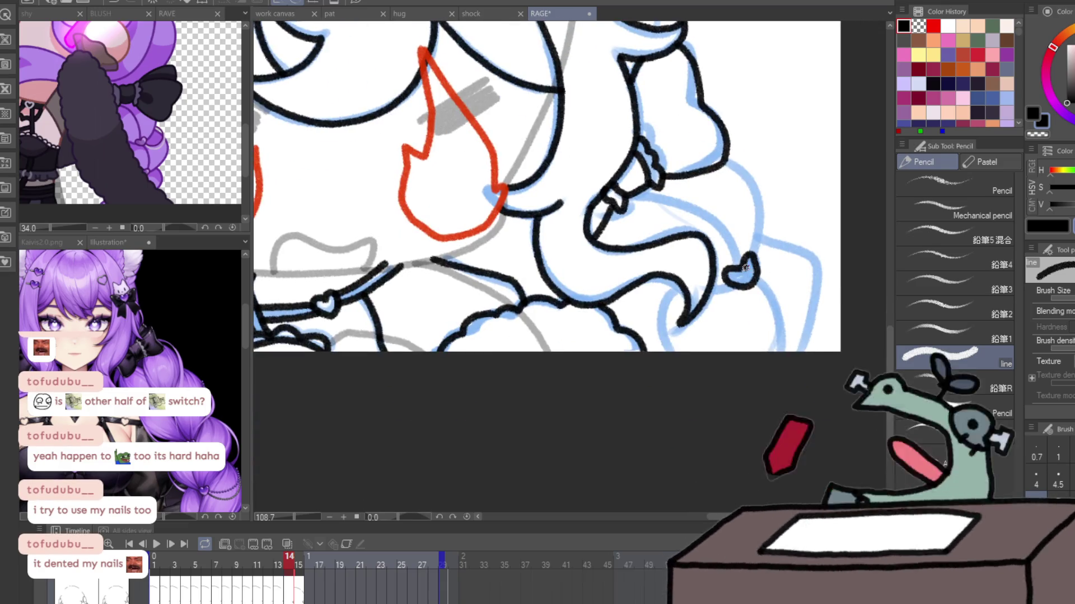
{"action": "key", "text": "ctrl+z"}
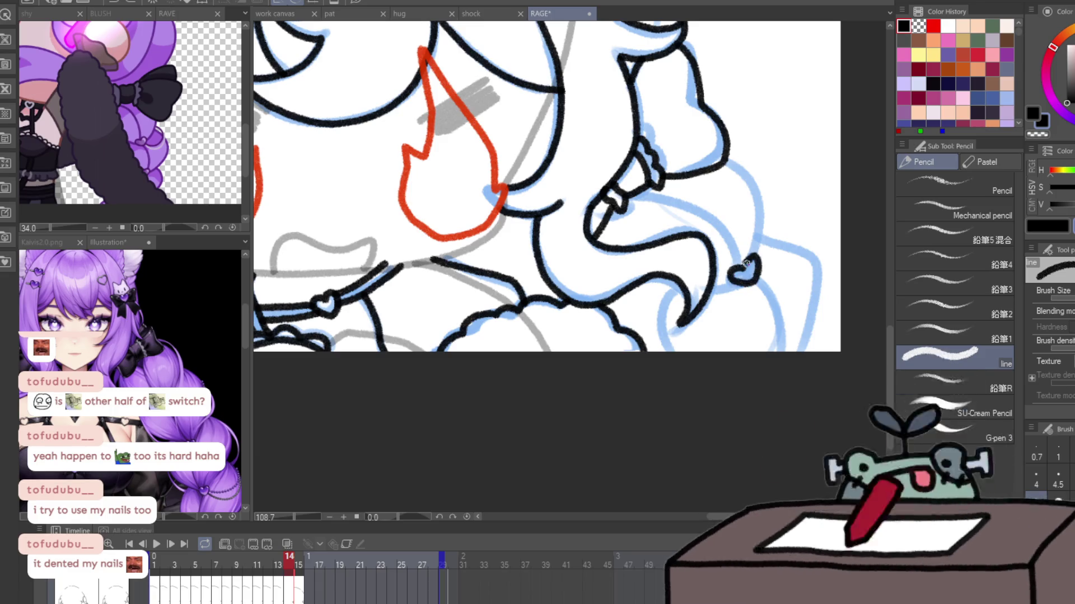
{"action": "key", "text": "ctrl+Left"}
{"action": "key", "text": "ctrl+Right"}
{"action": "key", "text": "j"}
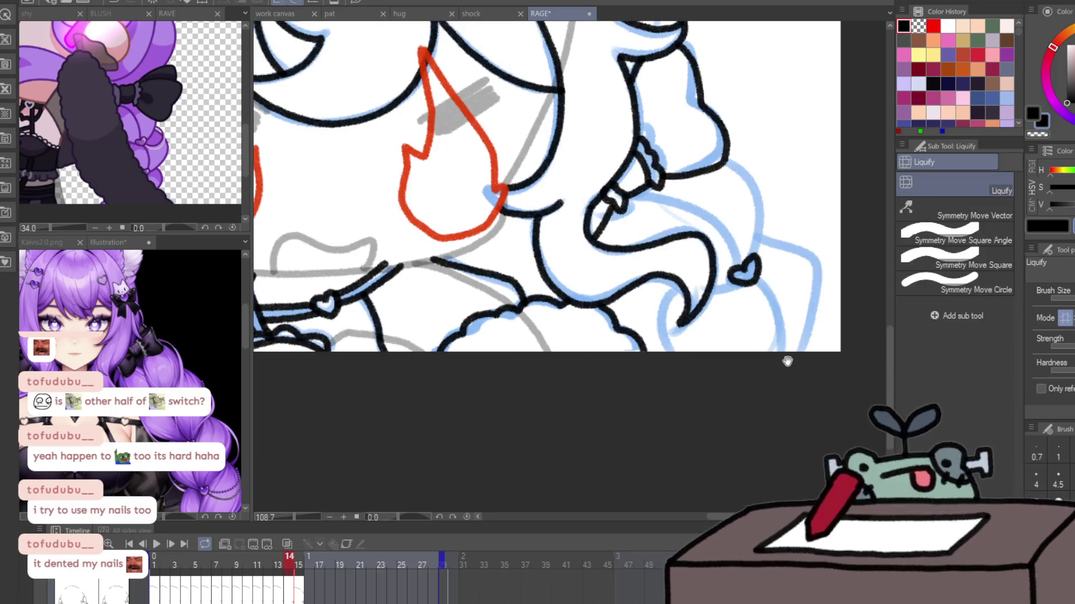
- Zoom to the head and ink the top-of-head line and ear outline, redrawing the ear once
{"action": "scroll", "coordinate": [787, 360], "scroll_direction": "up", "scroll_amount": 2}
{"action": "key", "text": "p"}
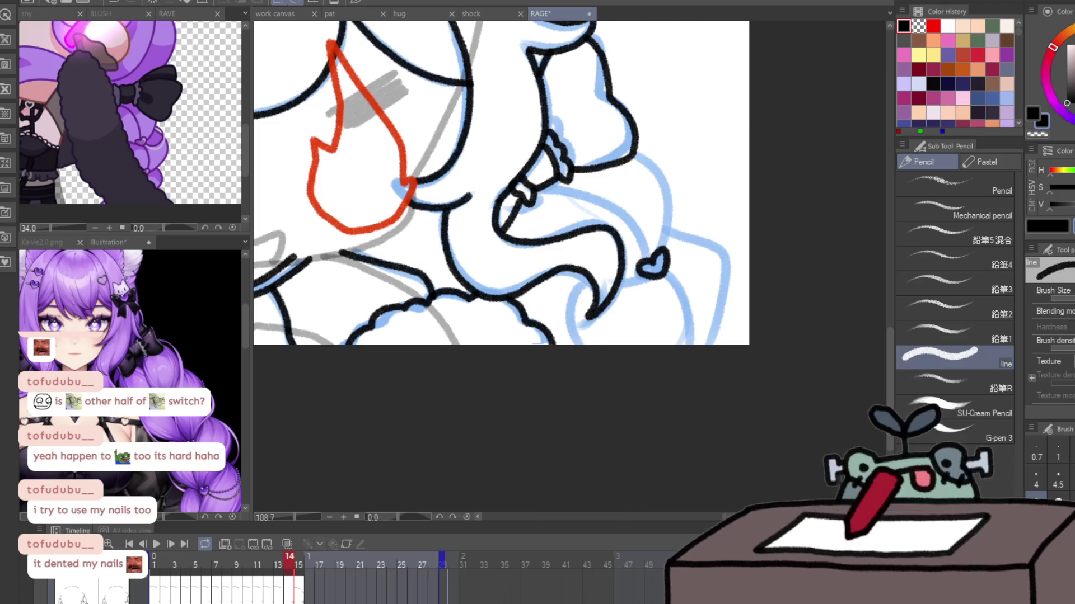
{"action": "mouse_move", "coordinate": [896, 184]}
{"action": "left_mouse_down"}
{"action": "mouse_move", "coordinate": [846, 268]}
{"action": "mouse_move", "coordinate": [731, 258]}
{"action": "left_mouse_up"}
{"action": "key", "text": "slash"}
{"action": "key", "text": "ctrl+0"}
{"action": "left_click", "coordinate": [298, 262]}
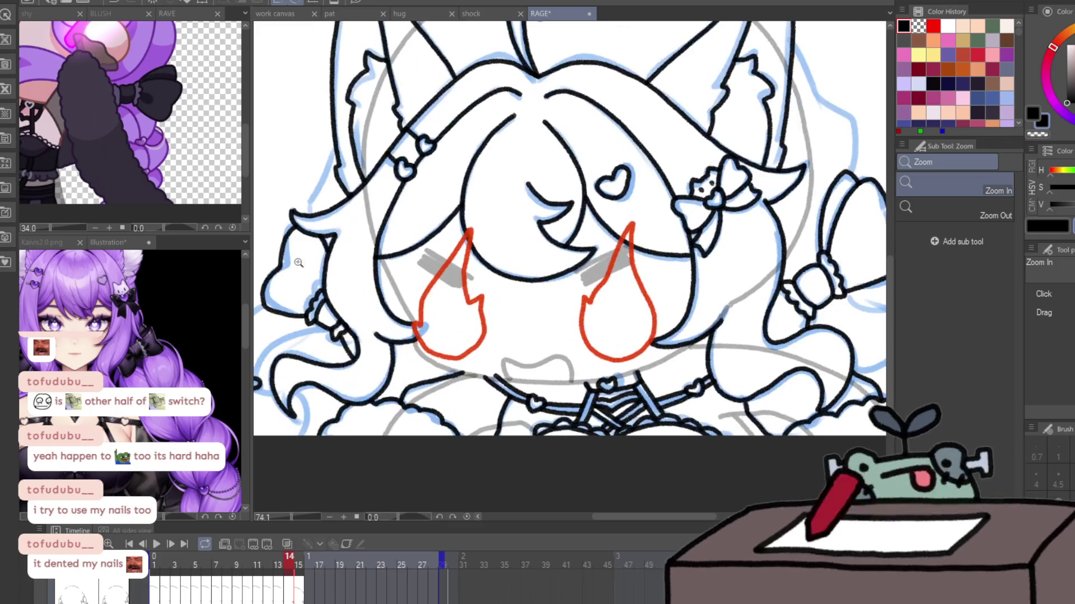
{"action": "key", "text": "p"}
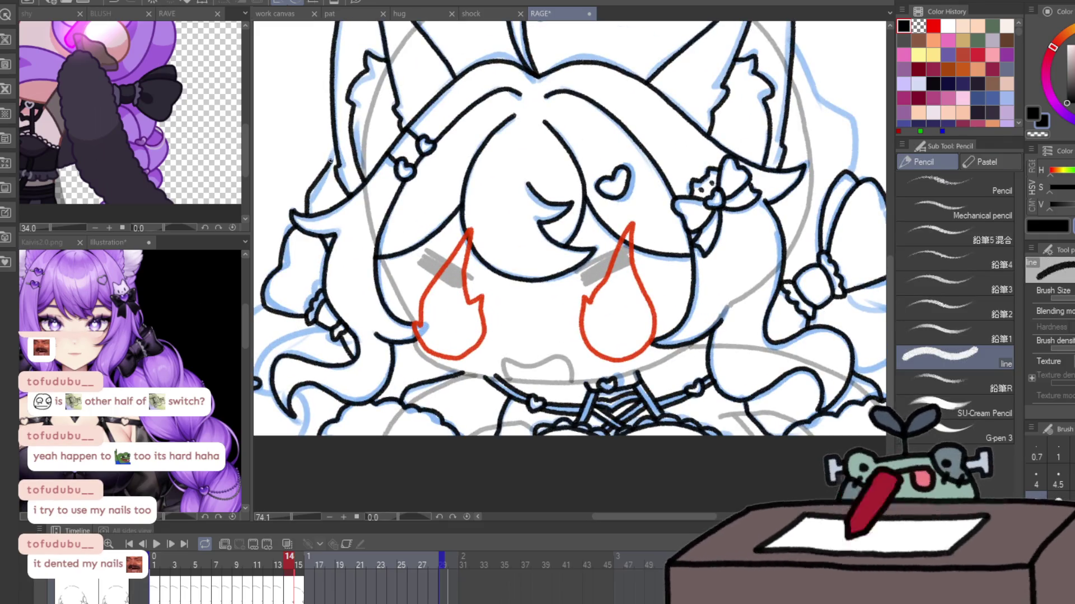
{"action": "left_click_drag", "start_coordinate": [331, 160], "coordinate": [290, 344]}
{"action": "mouse_move", "coordinate": [373, 196]}
{"action": "left_mouse_down"}
{"action": "mouse_move", "coordinate": [484, 137]}
{"action": "mouse_move", "coordinate": [543, 135]}
{"action": "mouse_move", "coordinate": [448, 221]}
{"action": "mouse_move", "coordinate": [548, 118]}
{"action": "left_mouse_up"}
{"action": "mouse_move", "coordinate": [694, 98]}
{"action": "left_mouse_down"}
{"action": "mouse_move", "coordinate": [507, 150]}
{"action": "mouse_move", "coordinate": [572, 100]}
{"action": "mouse_move", "coordinate": [626, 88]}
{"action": "left_mouse_up"}
{"action": "key", "text": "ctrl+z"}
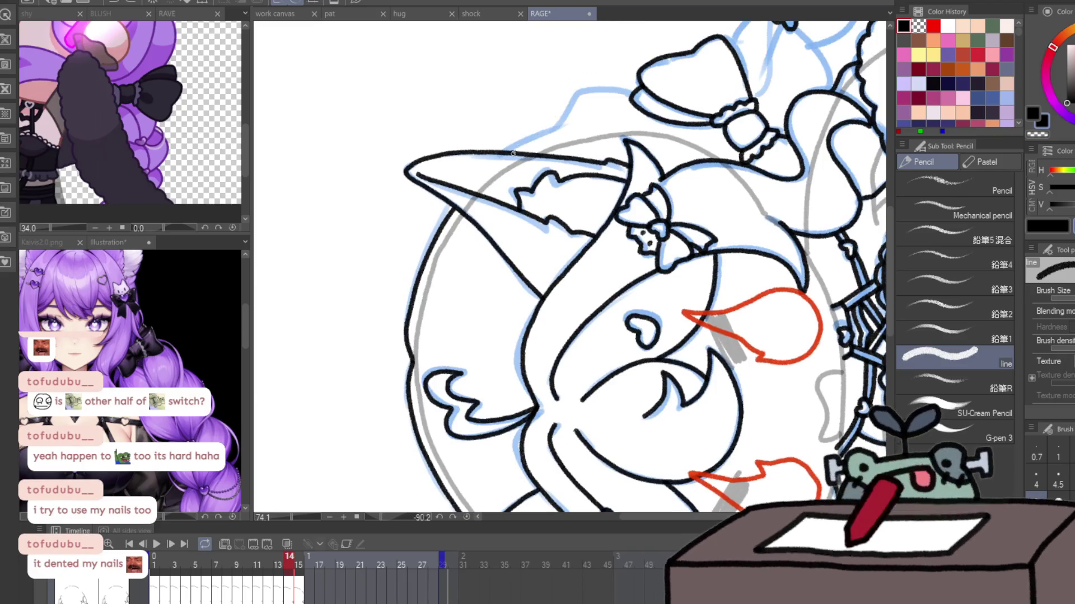
{"action": "left_click_drag", "start_coordinate": [510, 152], "coordinate": [629, 94]}
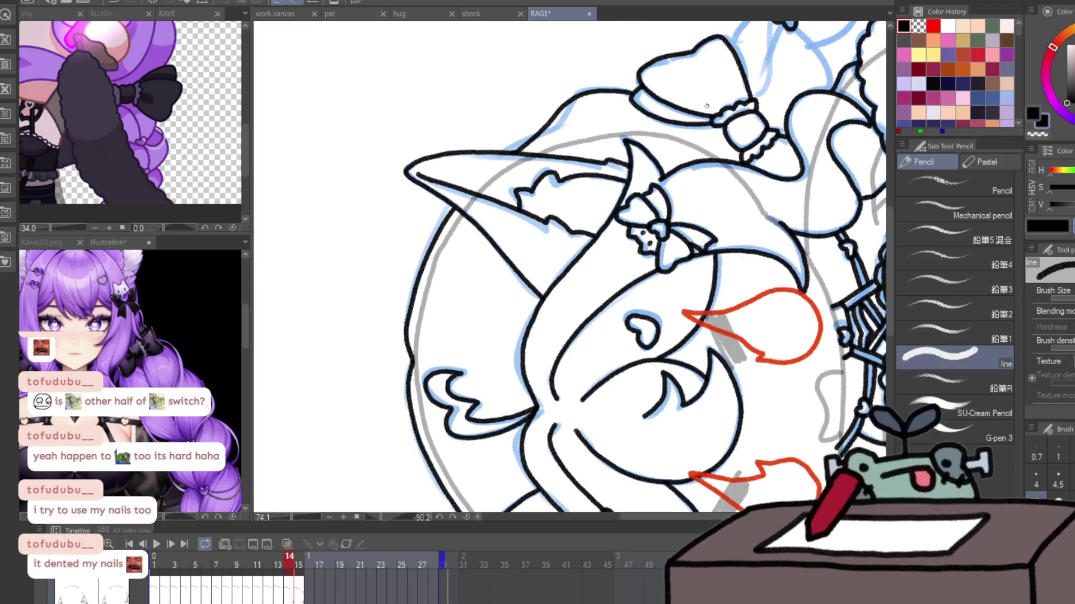
- Turn the canvas upright again and mirror the view to check the inked head
{"action": "key", "text": "at"}
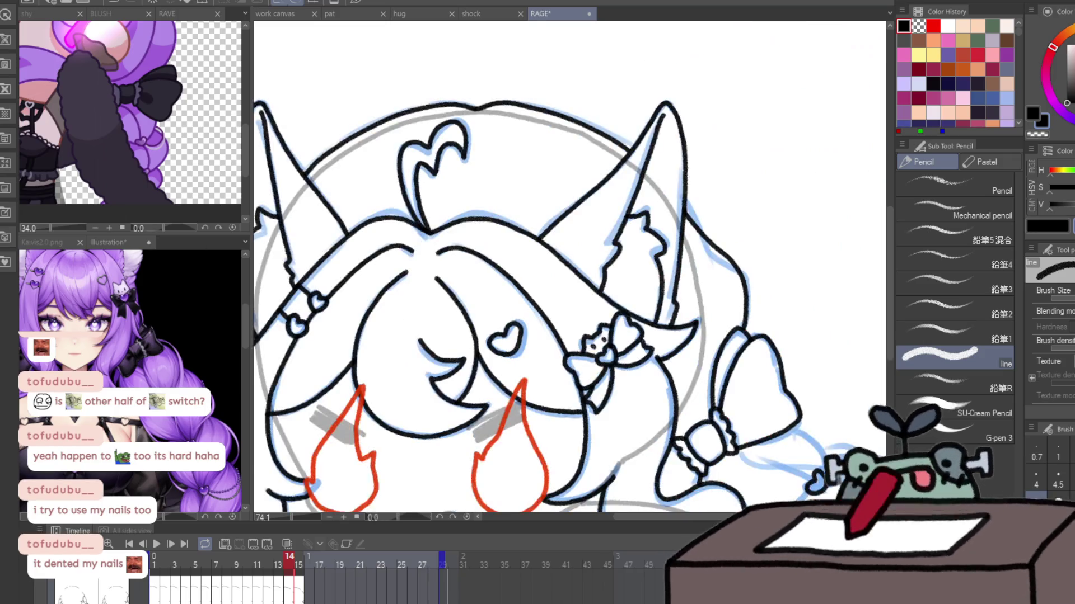
{"action": "left_click_drag", "start_coordinate": [486, 386], "coordinate": [530, 173]}
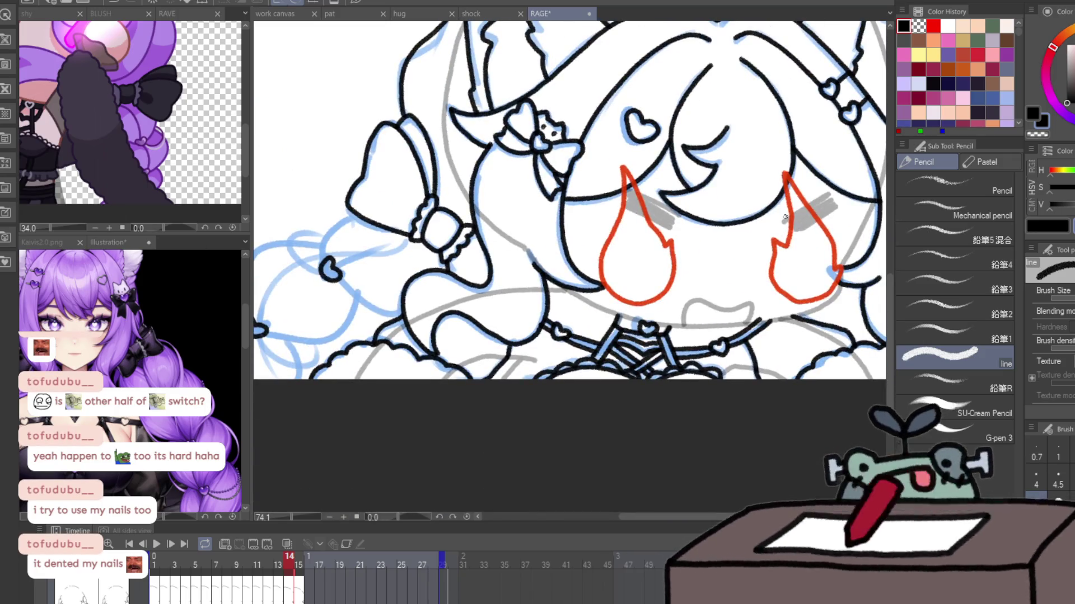
{"action": "key", "text": "h"}
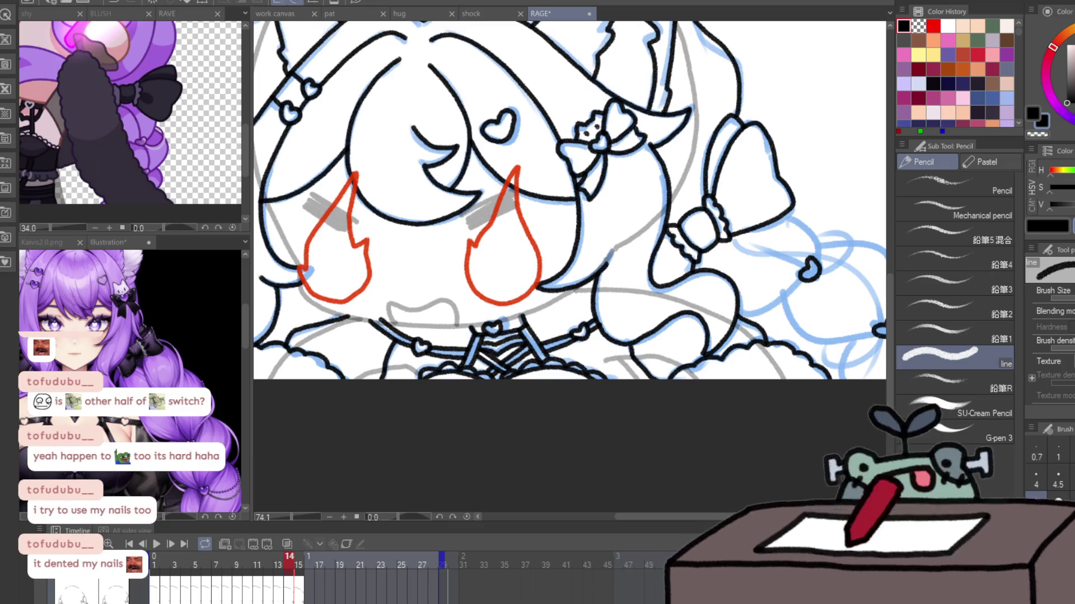
{"action": "scroll", "coordinate": [782, 296], "scroll_direction": "up", "scroll_amount": 3}
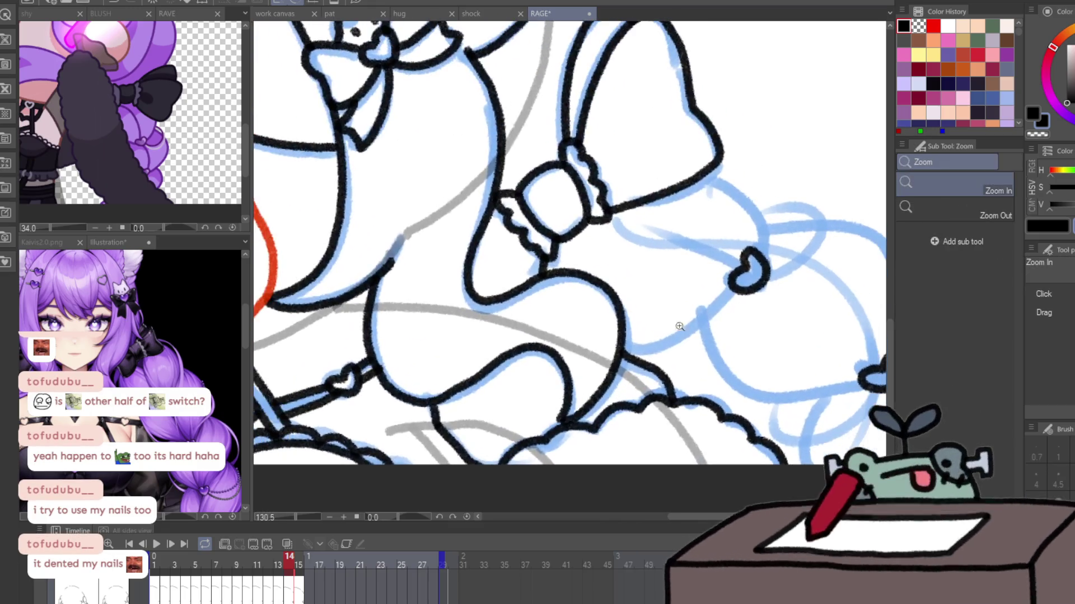
- Ink the braid loops from the right-side bow knot over the blue sketch
{"action": "left_click_drag", "start_coordinate": [627, 351], "coordinate": [735, 294]}
{"action": "left_click_drag", "start_coordinate": [611, 213], "coordinate": [736, 266]}
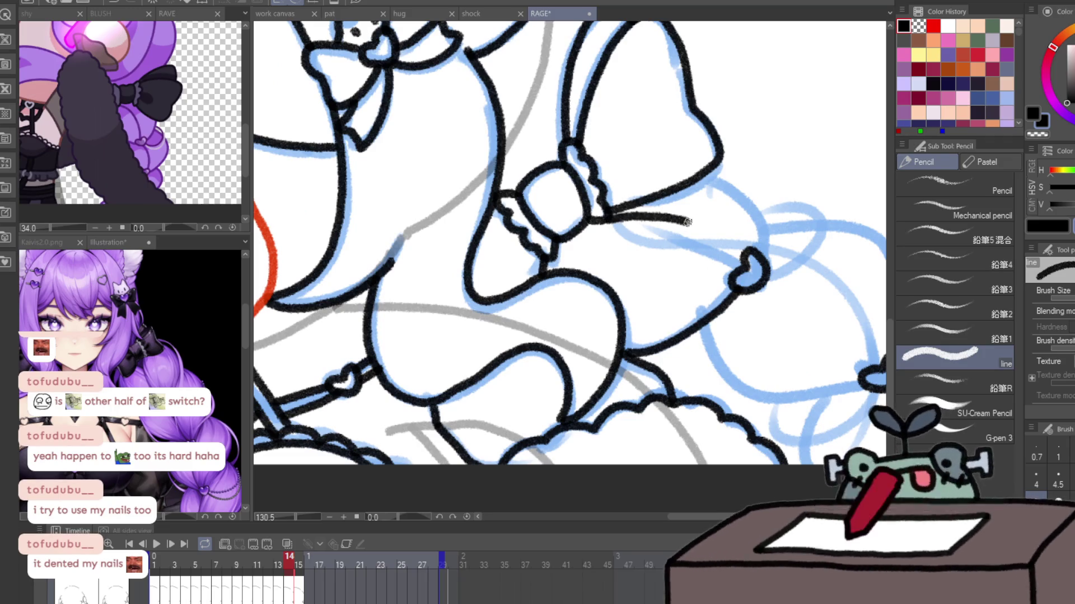
{"action": "mouse_move", "coordinate": [700, 176]}
{"action": "left_mouse_down"}
{"action": "mouse_move", "coordinate": [759, 253]}
{"action": "mouse_move", "coordinate": [622, 190]}
{"action": "left_mouse_up"}
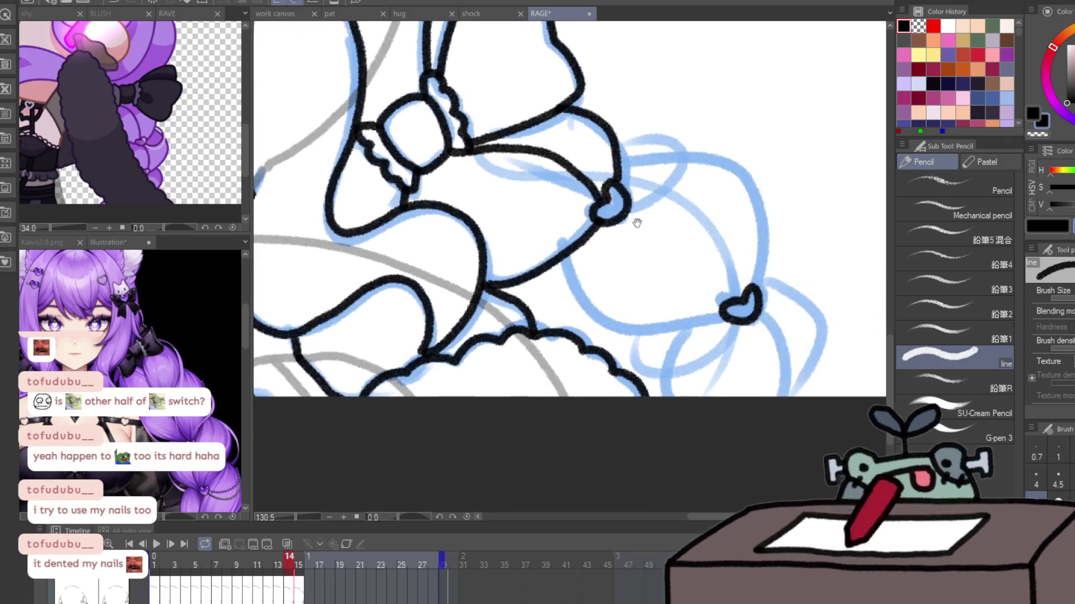
{"action": "mouse_move", "coordinate": [563, 260]}
{"action": "left_mouse_down"}
{"action": "mouse_move", "coordinate": [703, 327]}
{"action": "mouse_move", "coordinate": [730, 318]}
{"action": "left_mouse_up"}
{"action": "left_click_drag", "start_coordinate": [626, 193], "coordinate": [744, 300]}
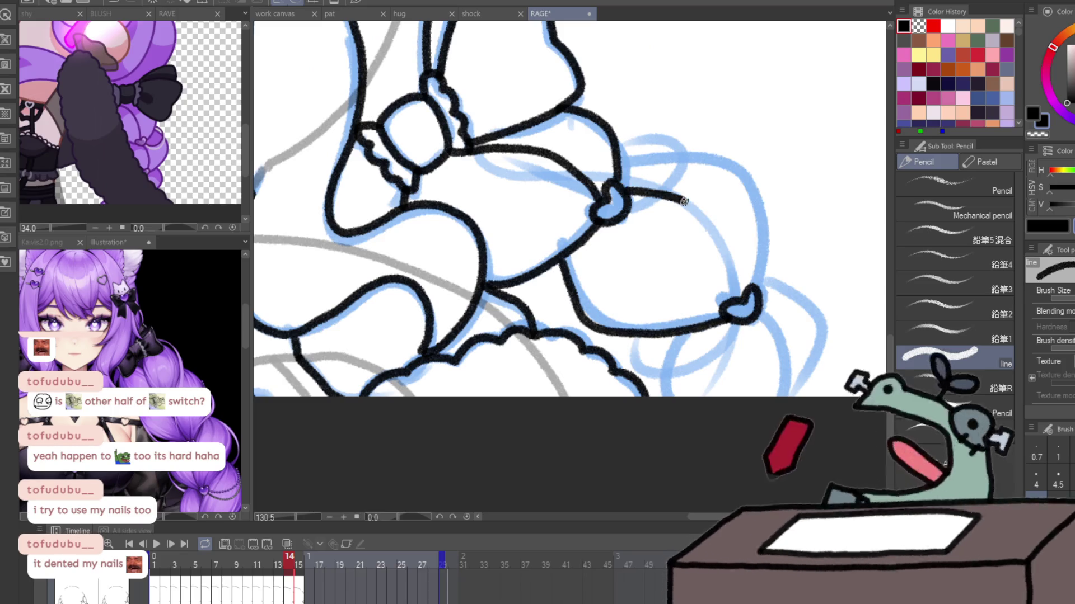
{"action": "left_click_drag", "start_coordinate": [621, 162], "coordinate": [748, 295]}
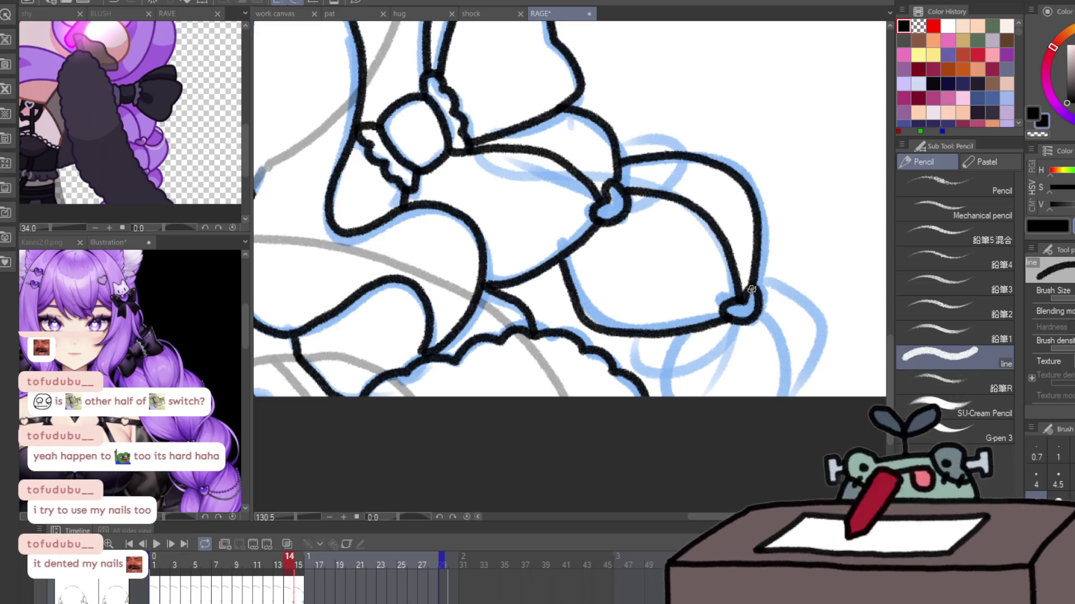
{"action": "left_click_drag", "start_coordinate": [685, 331], "coordinate": [666, 395]}
{"action": "left_click_drag", "start_coordinate": [757, 316], "coordinate": [784, 394]}
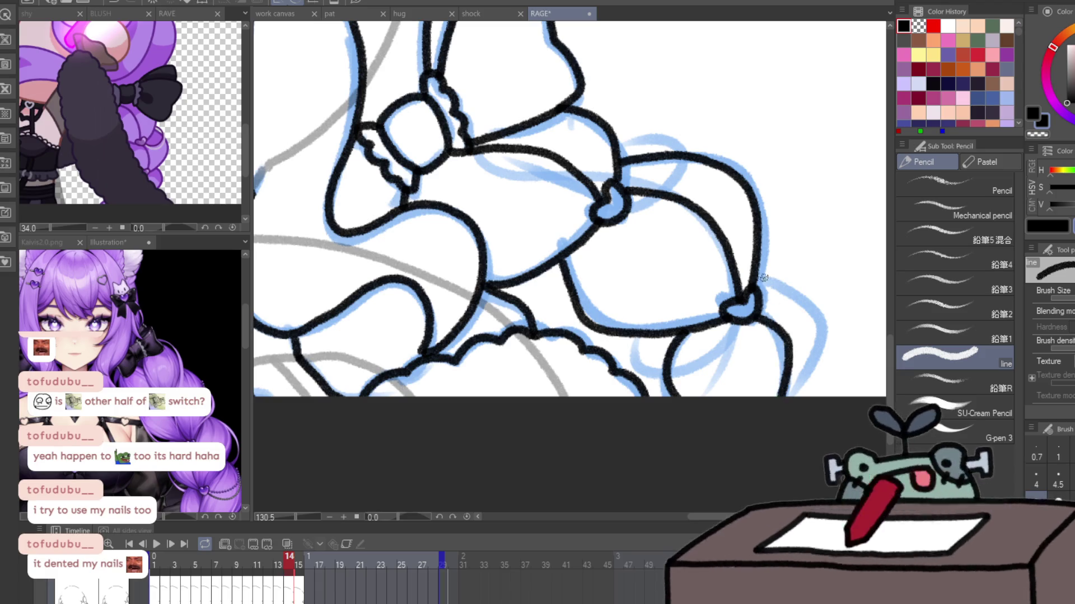
{"action": "mouse_move", "coordinate": [753, 274]}
{"action": "left_mouse_down"}
{"action": "mouse_move", "coordinate": [801, 394]}
{"action": "mouse_move", "coordinate": [548, 225]}
{"action": "mouse_move", "coordinate": [524, 330]}
{"action": "mouse_move", "coordinate": [675, 260]}
{"action": "left_mouse_up"}
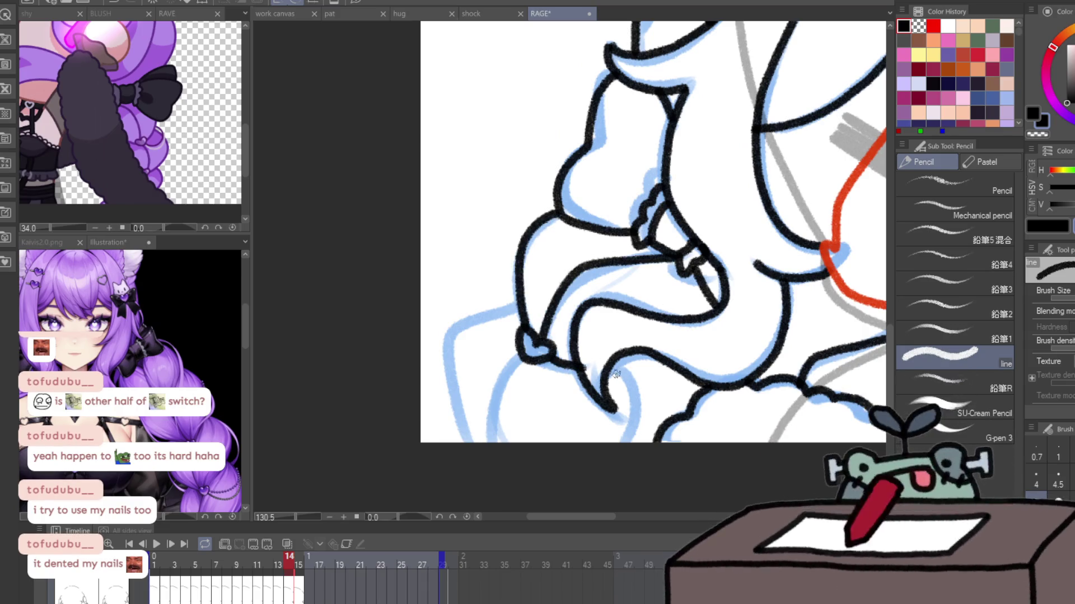
- Ink strokes at the bottom of the braid and on the lower-left hair
{"action": "mouse_move", "coordinate": [597, 382]}
{"action": "left_mouse_down"}
{"action": "mouse_move", "coordinate": [683, 369]}
{"action": "mouse_move", "coordinate": [637, 442]}
{"action": "left_mouse_up"}
{"action": "left_click_drag", "start_coordinate": [513, 365], "coordinate": [504, 442]}
{"action": "left_click_drag", "start_coordinate": [469, 369], "coordinate": [442, 443]}
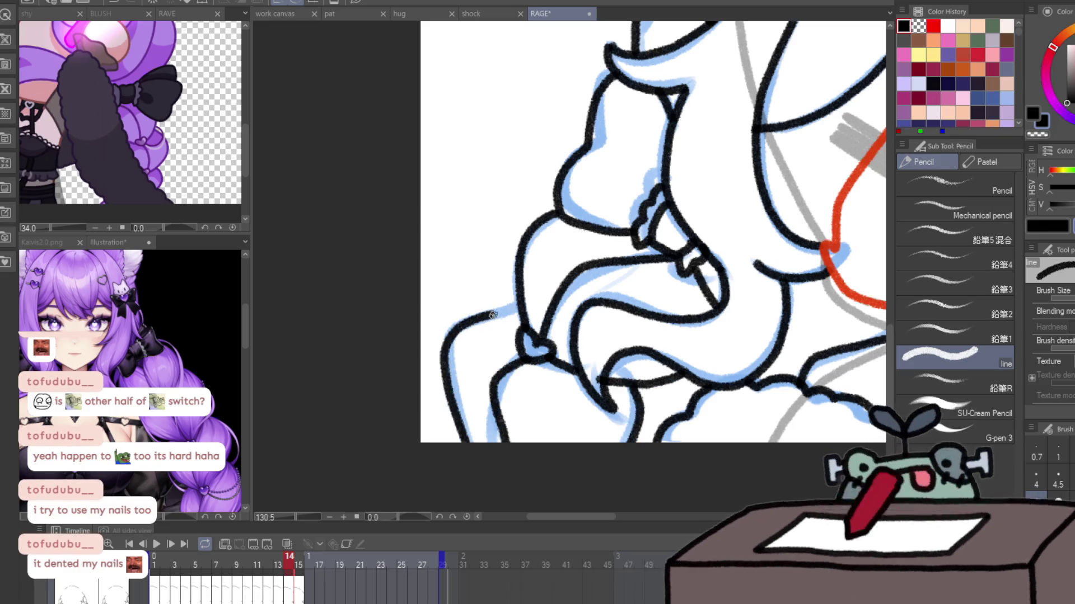
{"action": "left_click_drag", "start_coordinate": [495, 314], "coordinate": [521, 308]}
- Zoom out, add curl strokes to the lower-right and left hair, then advance to frame 15
{"action": "key", "text": "ctrl+minus"}
{"action": "left_click", "coordinate": [831, 359]}
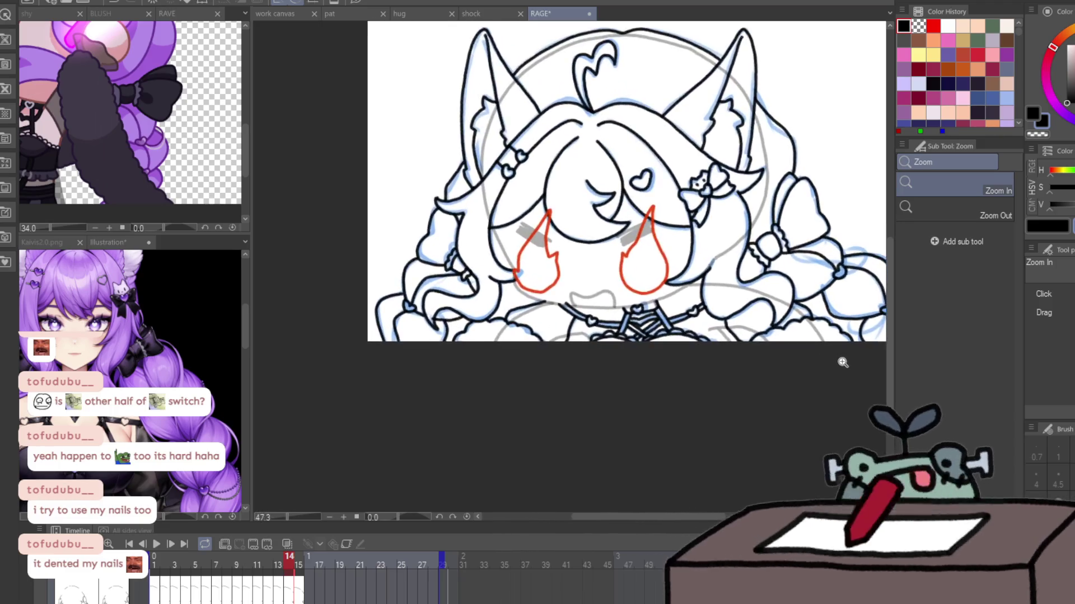
{"action": "left_click_drag", "start_coordinate": [787, 368], "coordinate": [820, 357]}
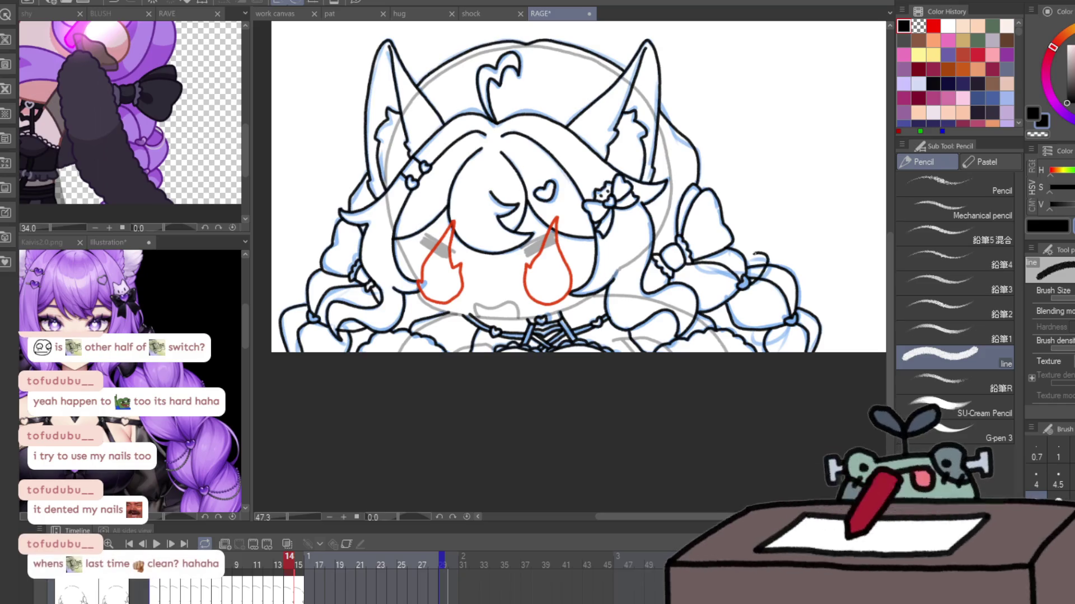
{"action": "left_click_drag", "start_coordinate": [788, 330], "coordinate": [754, 343]}
{"action": "left_click_drag", "start_coordinate": [757, 328], "coordinate": [750, 344]}
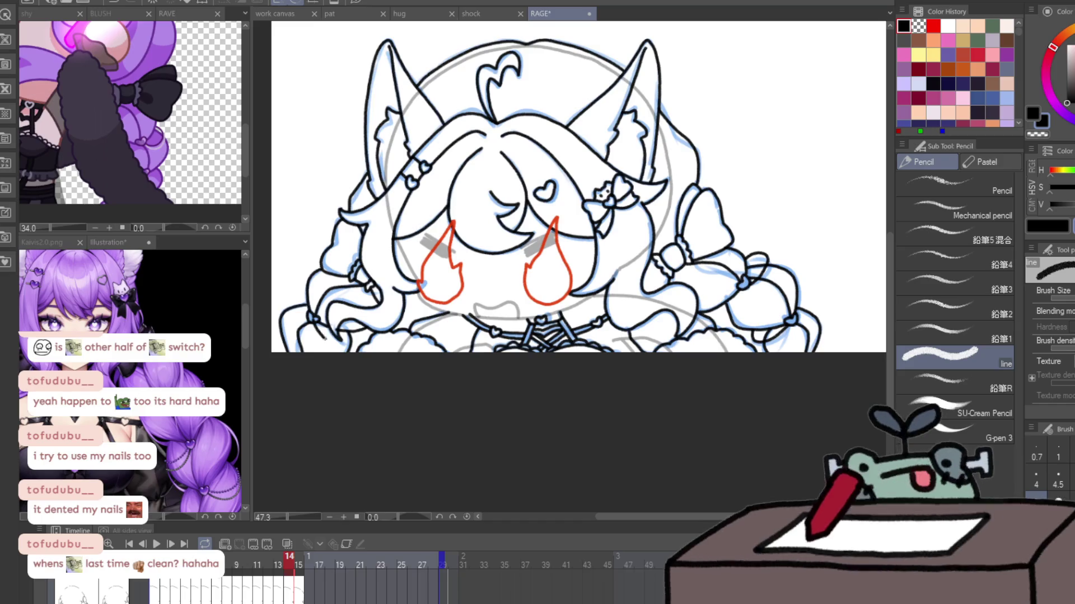
{"action": "mouse_move", "coordinate": [307, 293]}
{"action": "left_mouse_down"}
{"action": "mouse_move", "coordinate": [293, 321]}
{"action": "mouse_move", "coordinate": [305, 295]}
{"action": "left_mouse_up"}
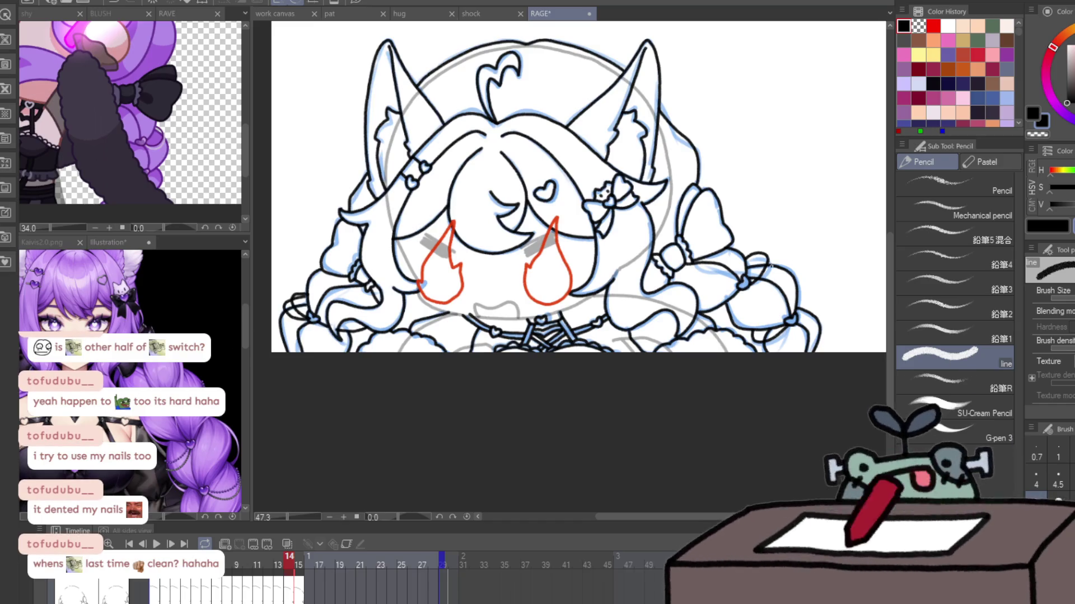
{"action": "mouse_move", "coordinate": [761, 278]}
{"action": "left_mouse_down"}
{"action": "mouse_move", "coordinate": [750, 287]}
{"action": "mouse_move", "coordinate": [747, 257]}
{"action": "left_mouse_up"}
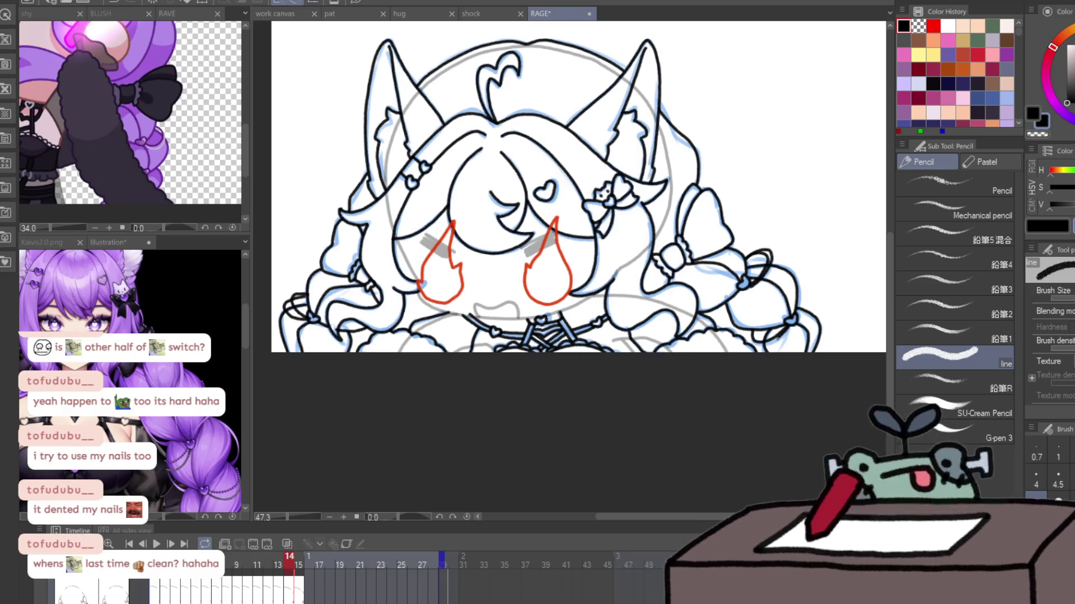
{"action": "left_click_drag", "start_coordinate": [777, 338], "coordinate": [757, 329]}
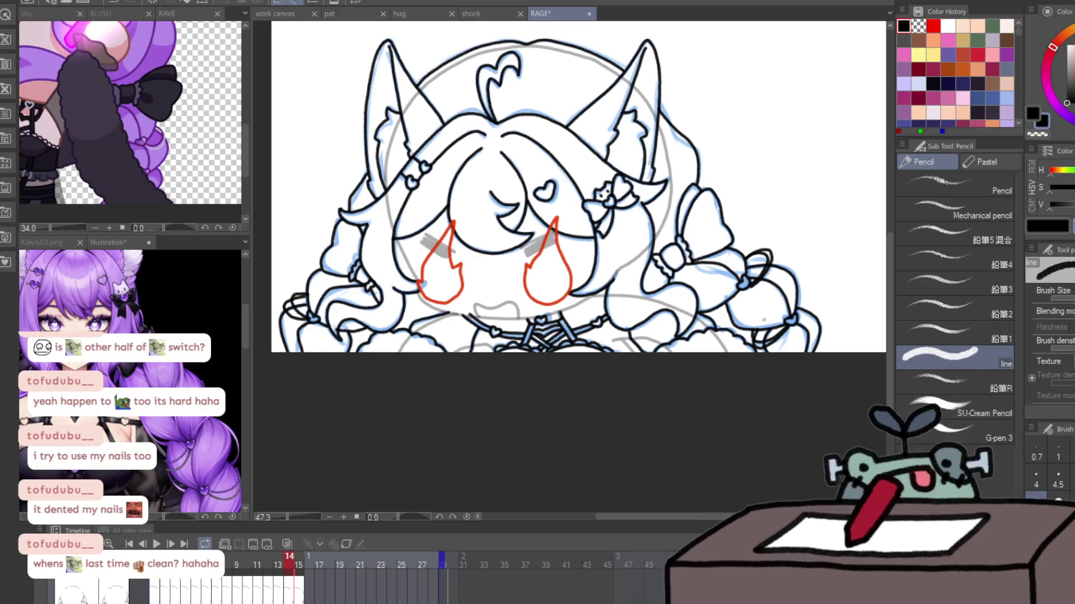
{"action": "key", "text": "Right"}
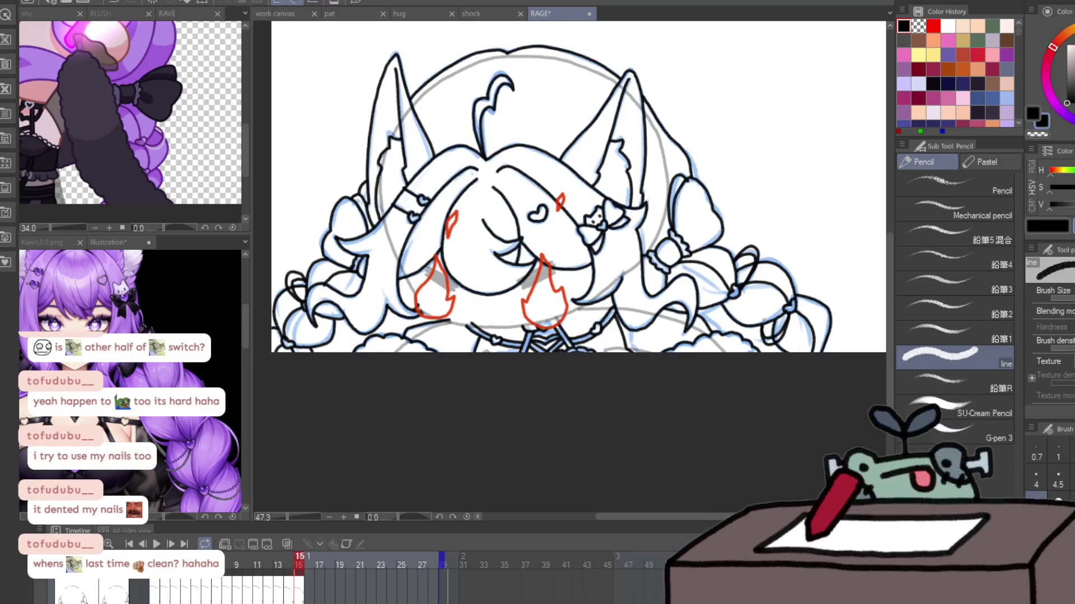
- Advance to frame 16 and zoom in on the lower half with the line brush
{"action": "key", "text": "Right"}
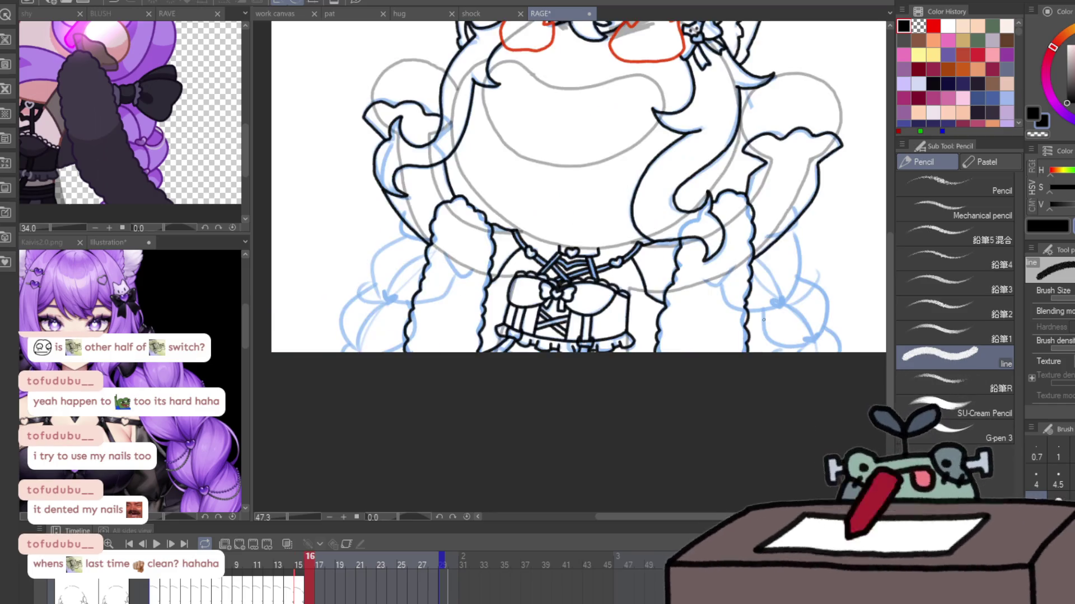
{"action": "key", "text": "/"}
{"action": "left_click", "coordinate": [805, 224]}
{"action": "key", "text": "p"}
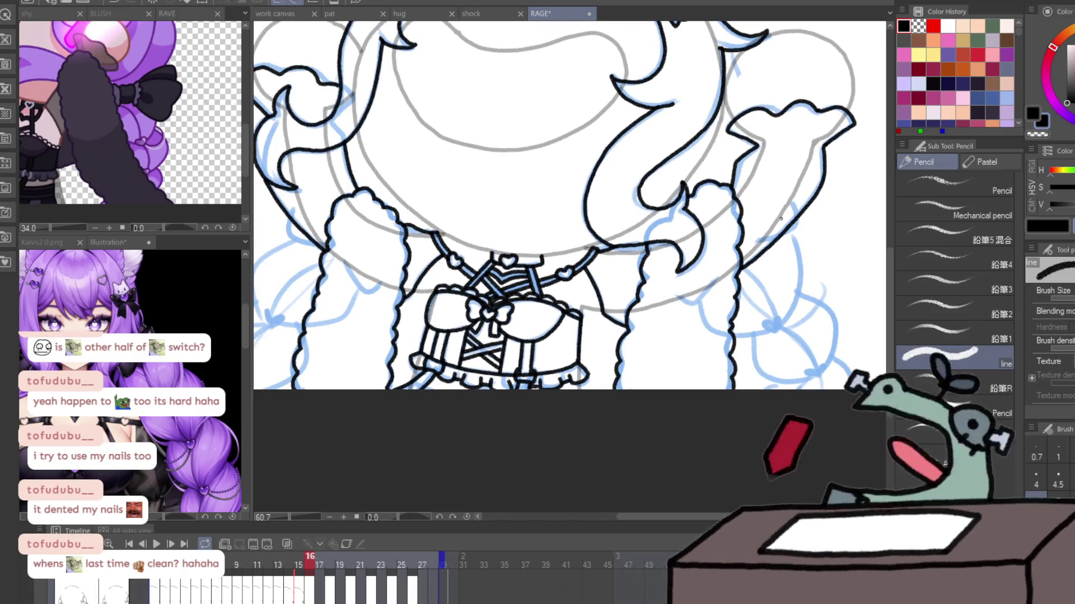
{"action": "scroll", "coordinate": [740, 228], "scroll_direction": "up", "scroll_amount": 3}
{"action": "scroll", "coordinate": [740, 228], "scroll_direction": "up", "scroll_amount": 2}
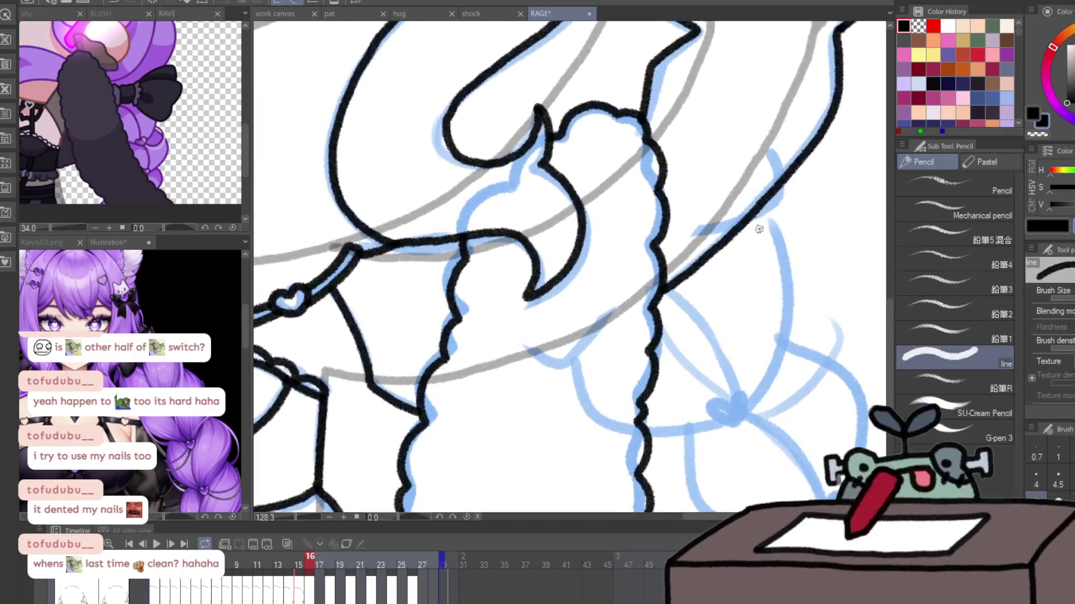
- Ink the right braid line with a small hook and two small hearts on the bow
{"action": "left_click_drag", "start_coordinate": [740, 227], "coordinate": [785, 191]}
{"action": "key", "text": "ctrl+z"}
{"action": "mouse_move", "coordinate": [837, 84]}
{"action": "left_mouse_down"}
{"action": "mouse_move", "coordinate": [778, 208]}
{"action": "mouse_move", "coordinate": [784, 180]}
{"action": "left_mouse_up"}
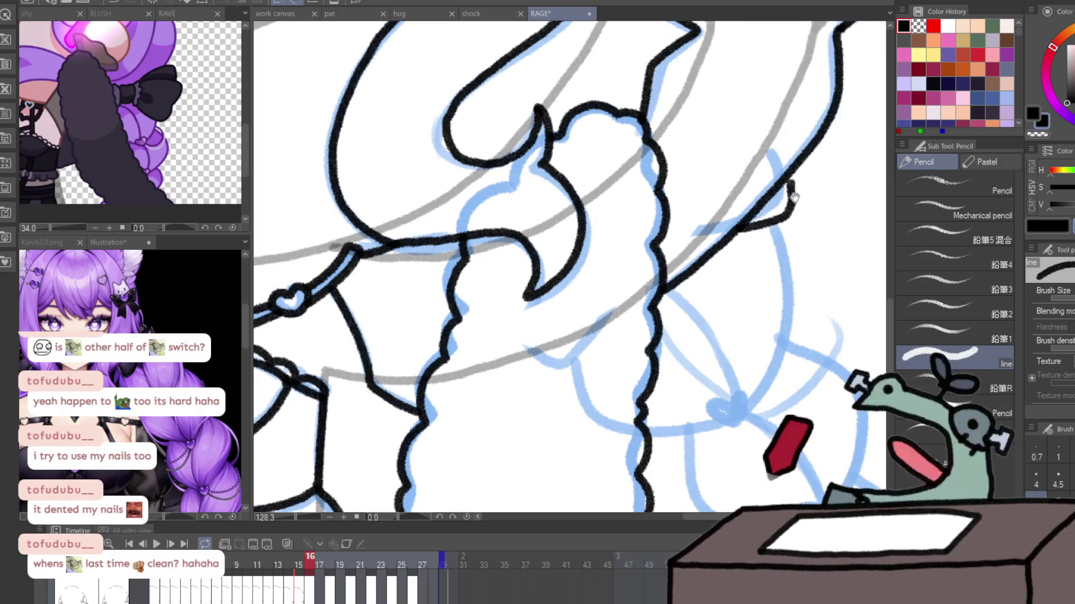
{"action": "left_click_drag", "start_coordinate": [762, 333], "coordinate": [637, 222]}
{"action": "mouse_move", "coordinate": [637, 267]}
{"action": "left_mouse_down"}
{"action": "mouse_move", "coordinate": [628, 302]}
{"action": "mouse_move", "coordinate": [640, 204]}
{"action": "left_mouse_up"}
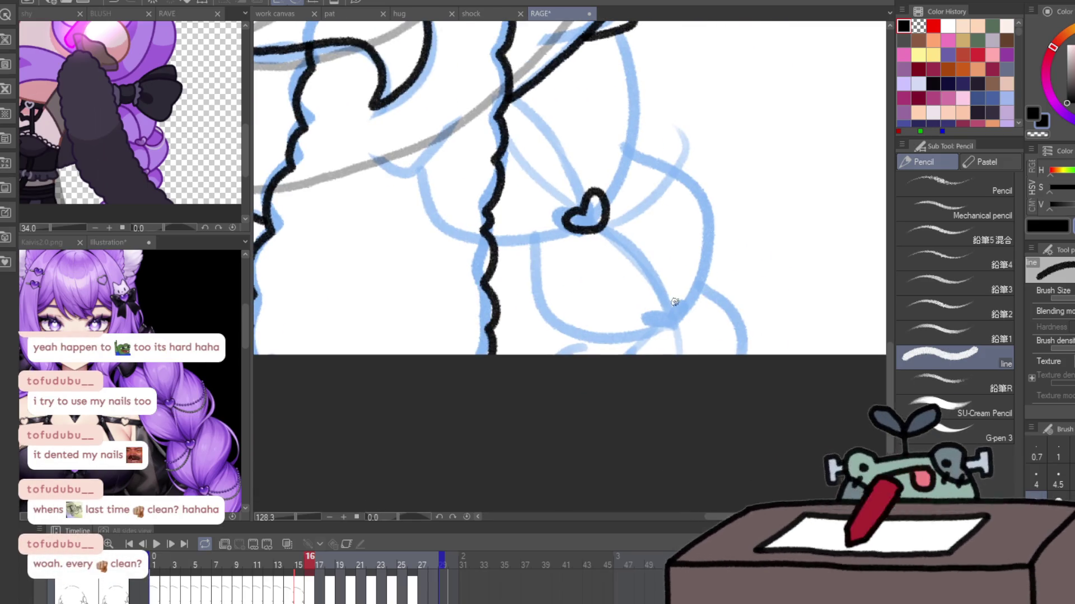
{"action": "mouse_move", "coordinate": [670, 315]}
{"action": "left_mouse_down"}
{"action": "mouse_move", "coordinate": [666, 331]}
{"action": "mouse_move", "coordinate": [672, 315]}
{"action": "left_mouse_up"}
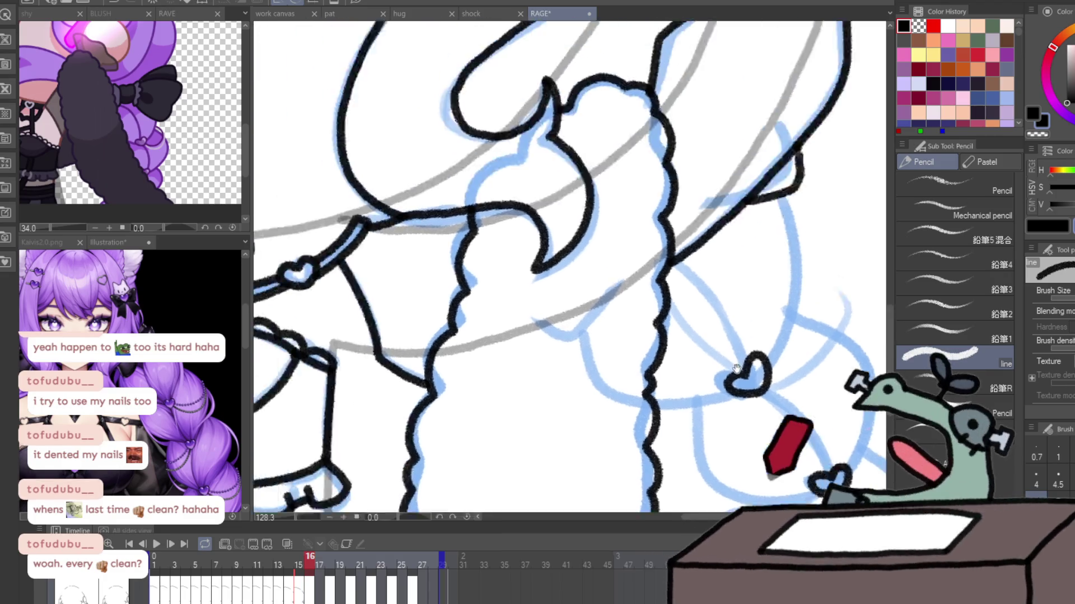
- Ink the heart knot, bow loop and trailing ribbons on the left braid
{"action": "mouse_move", "coordinate": [678, 276]}
{"action": "left_mouse_down"}
{"action": "mouse_move", "coordinate": [796, 213]}
{"action": "mouse_move", "coordinate": [553, 132]}
{"action": "mouse_move", "coordinate": [574, 152]}
{"action": "left_mouse_up"}
{"action": "left_click_drag", "start_coordinate": [479, 307], "coordinate": [486, 336]}
{"action": "mouse_move", "coordinate": [464, 292]}
{"action": "left_mouse_down"}
{"action": "mouse_move", "coordinate": [451, 238]}
{"action": "mouse_move", "coordinate": [527, 147]}
{"action": "left_mouse_up"}
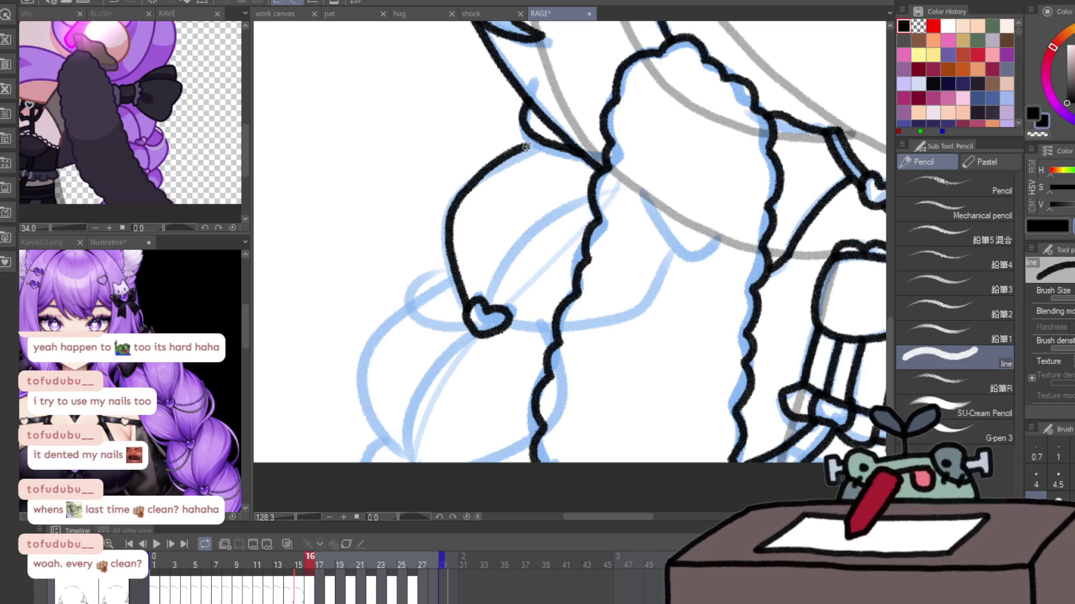
{"action": "left_click_drag", "start_coordinate": [499, 265], "coordinate": [593, 204]}
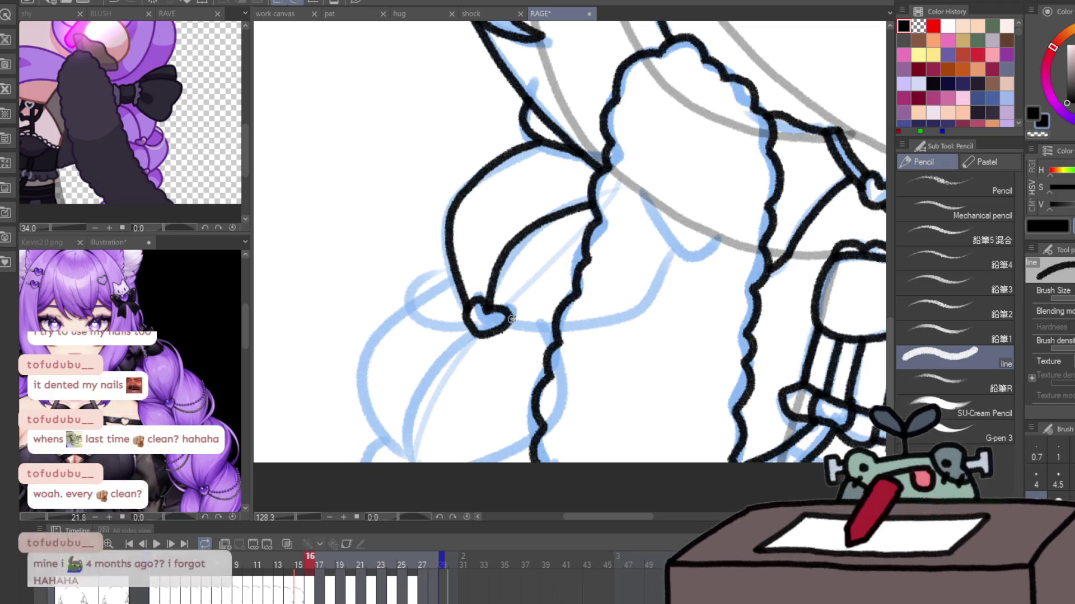
{"action": "left_click_drag", "start_coordinate": [506, 322], "coordinate": [559, 339]}
{"action": "mouse_move", "coordinate": [451, 286]}
{"action": "left_mouse_down"}
{"action": "mouse_move", "coordinate": [404, 462]}
{"action": "mouse_move", "coordinate": [444, 355]}
{"action": "left_mouse_up"}
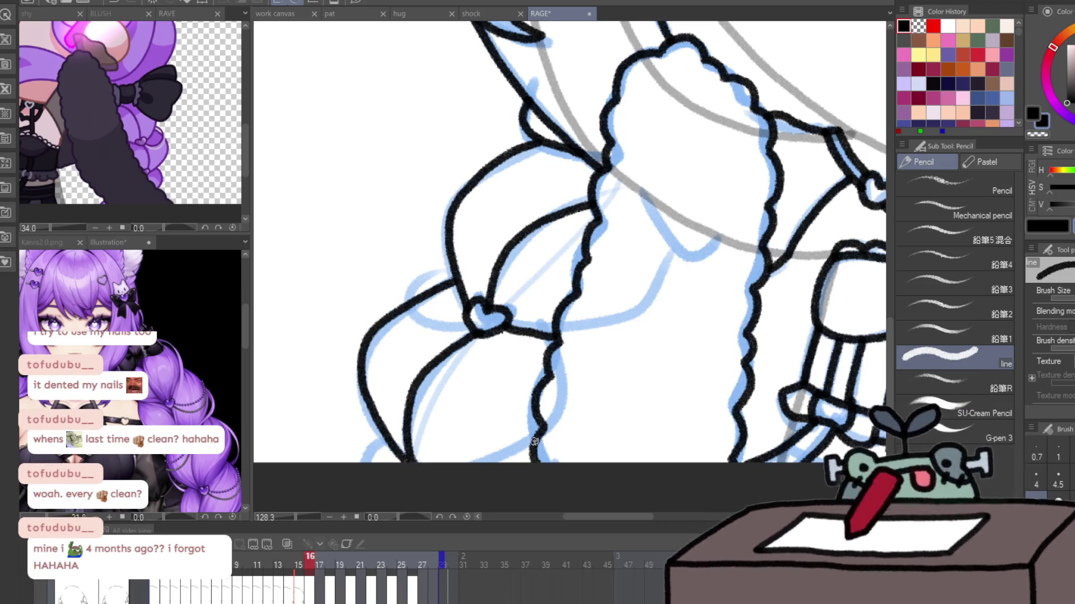
- Check the whole character, then ink ribbons from the left heart down to the canvas bottom
{"action": "key", "text": "ctrl+space"}
{"action": "left_click_drag", "start_coordinate": [403, 441], "coordinate": [391, 441]}
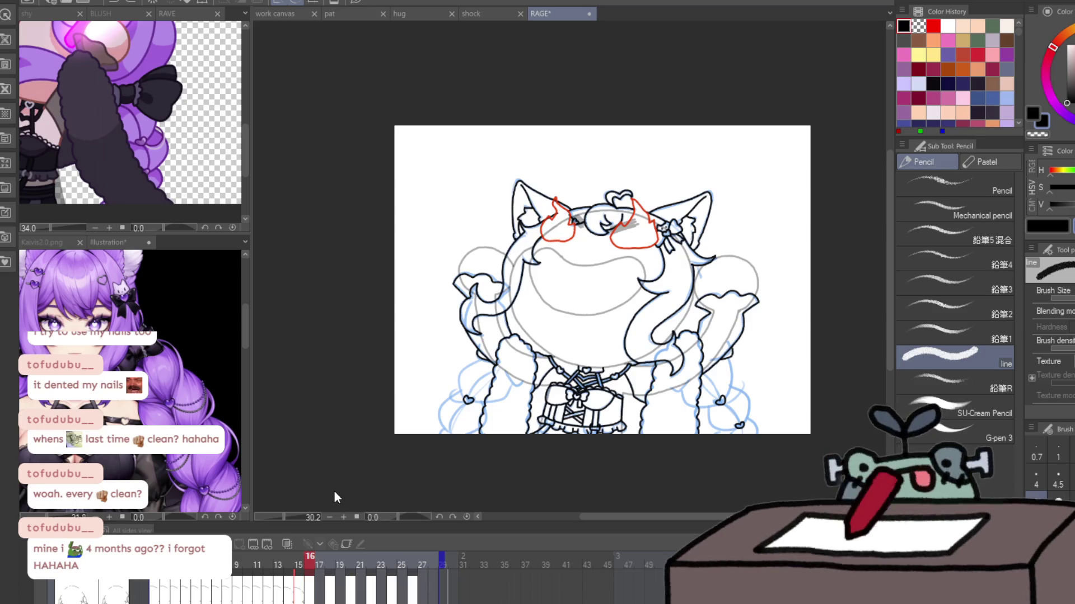
{"action": "key", "text": "ctrl+space"}
{"action": "mouse_move", "coordinate": [387, 448]}
{"action": "left_mouse_down"}
{"action": "mouse_move", "coordinate": [402, 448]}
{"action": "mouse_move", "coordinate": [464, 311]}
{"action": "left_mouse_up"}
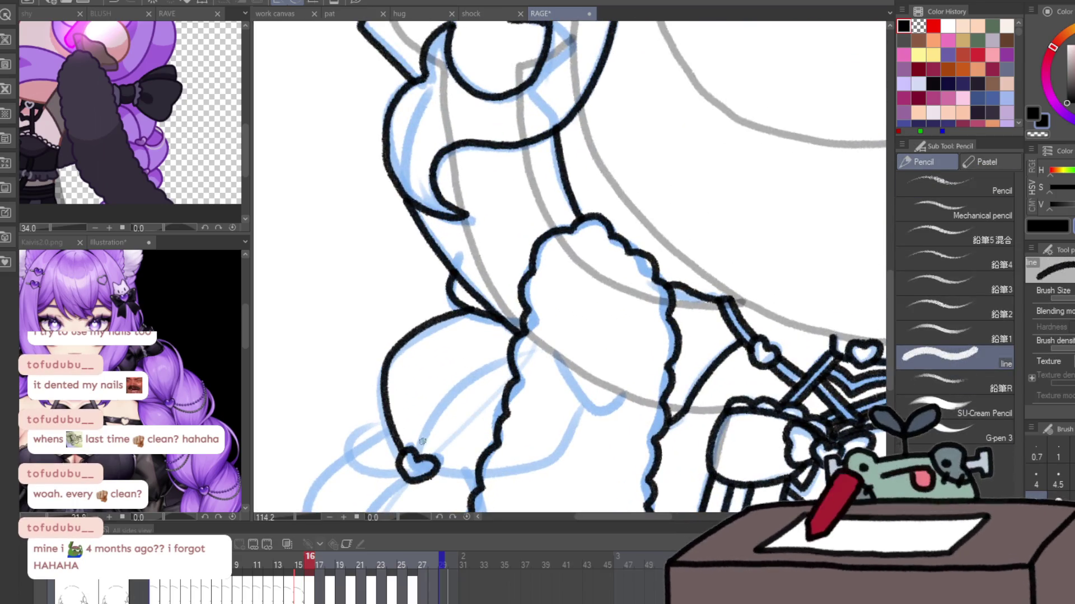
{"action": "left_click_drag", "start_coordinate": [422, 441], "coordinate": [515, 358]}
{"action": "mouse_move", "coordinate": [458, 475]}
{"action": "left_mouse_down"}
{"action": "mouse_move", "coordinate": [475, 329]}
{"action": "mouse_move", "coordinate": [366, 448]}
{"action": "left_mouse_up"}
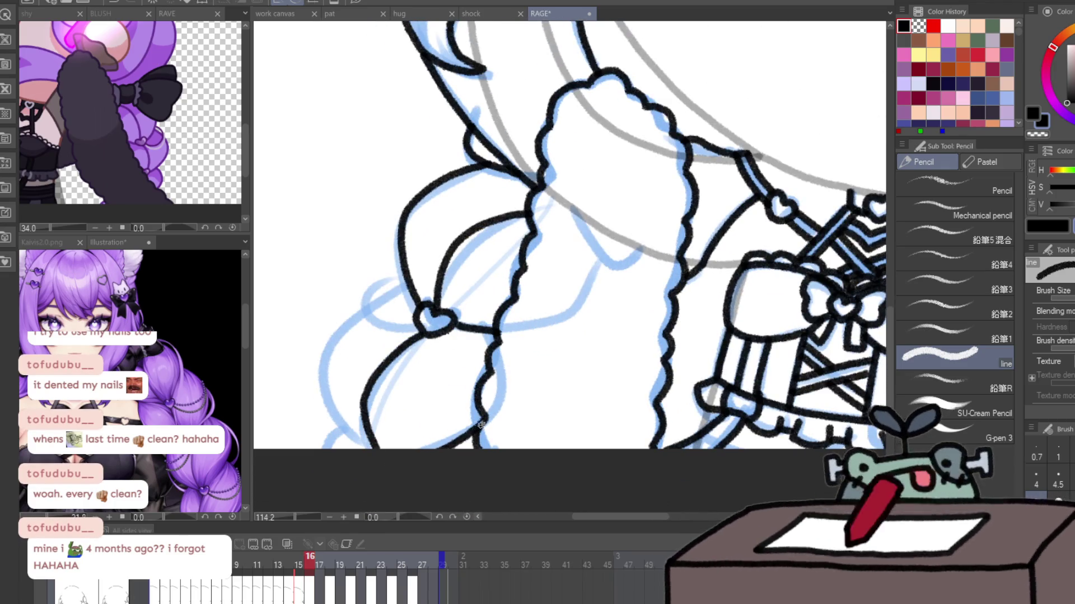
{"action": "left_click_drag", "start_coordinate": [411, 290], "coordinate": [370, 450]}
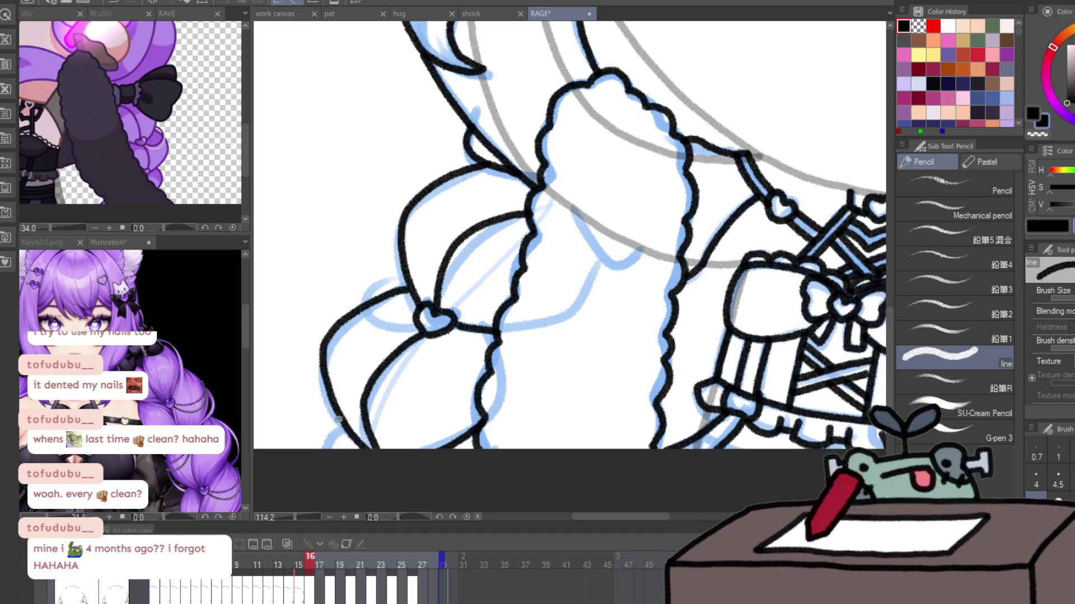
- Ink bow loops around and between the upper and lower hearts on the right braid
{"action": "left_click_drag", "start_coordinate": [338, 418], "coordinate": [705, 318]}
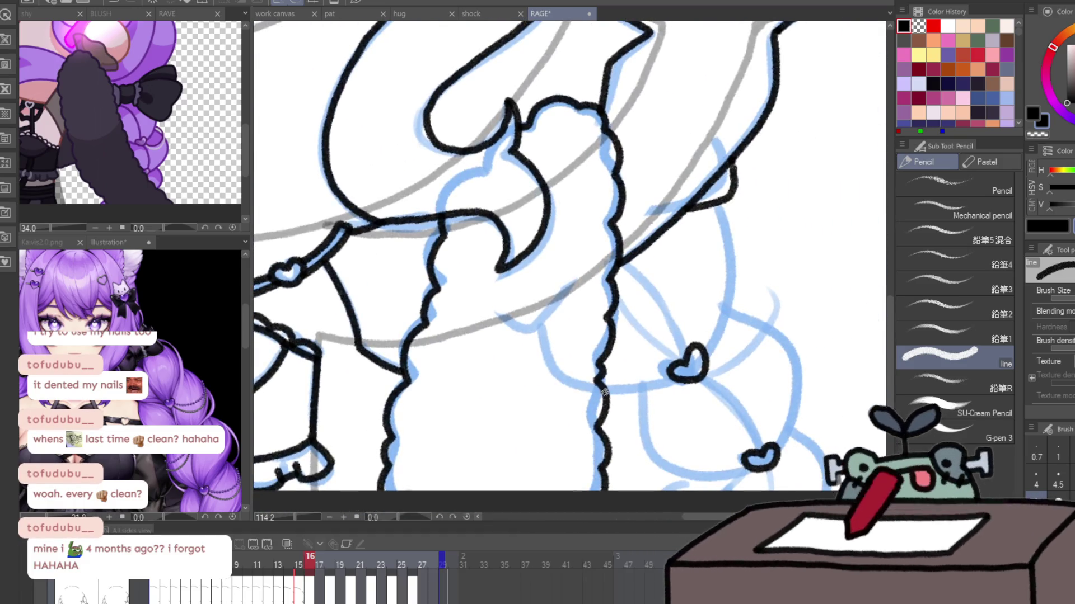
{"action": "left_click_drag", "start_coordinate": [603, 389], "coordinate": [712, 205]}
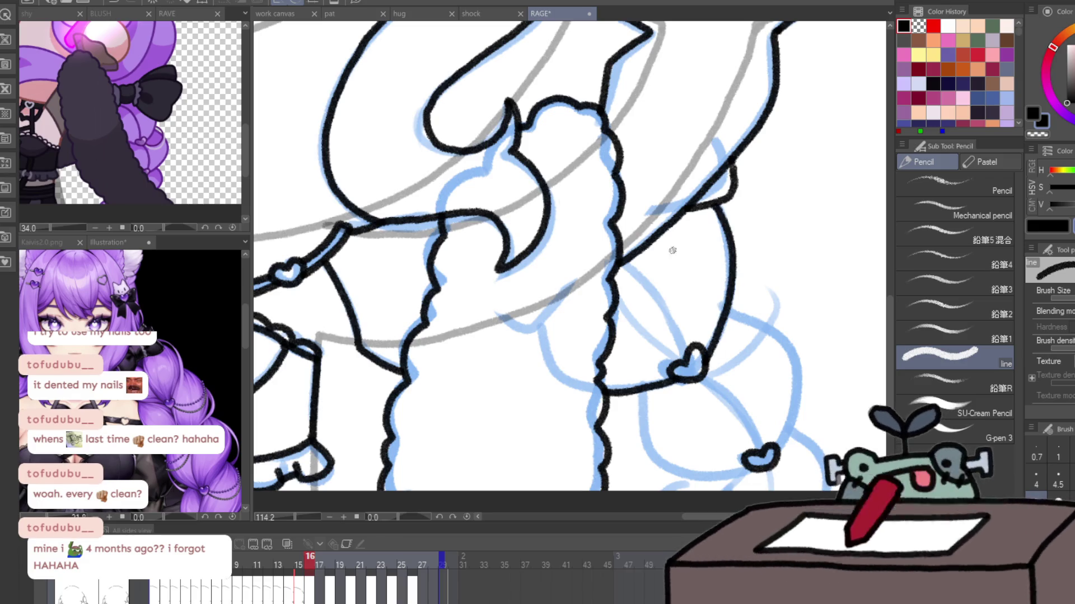
{"action": "mouse_move", "coordinate": [618, 263]}
{"action": "left_mouse_down"}
{"action": "mouse_move", "coordinate": [694, 350]}
{"action": "mouse_move", "coordinate": [658, 295]}
{"action": "left_mouse_up"}
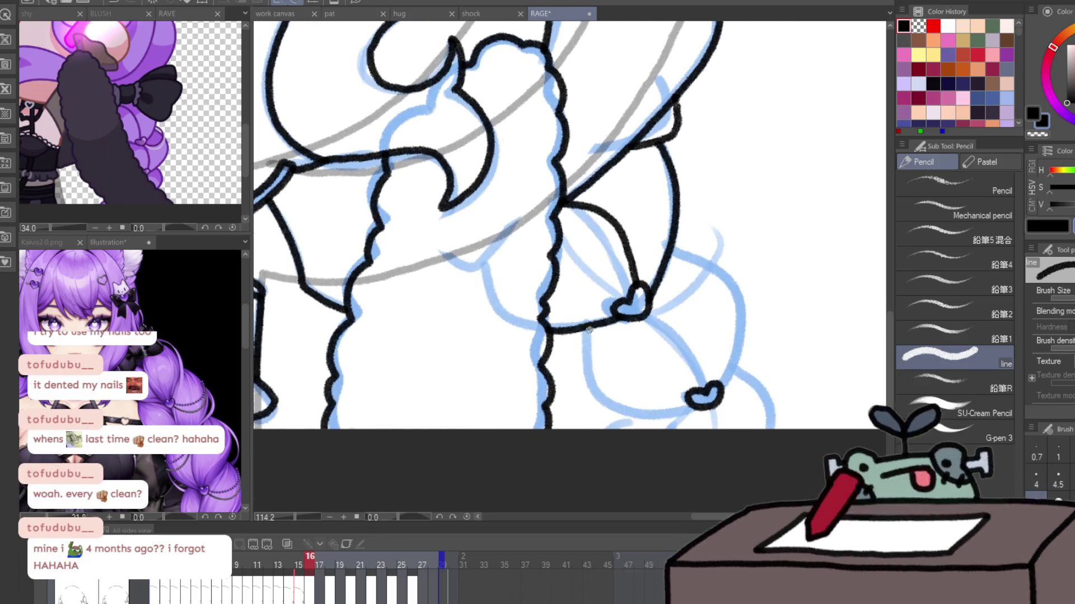
{"action": "left_click_drag", "start_coordinate": [588, 330], "coordinate": [693, 411]}
{"action": "mouse_move", "coordinate": [645, 307]}
{"action": "left_mouse_down"}
{"action": "mouse_move", "coordinate": [712, 380]}
{"action": "mouse_move", "coordinate": [676, 249]}
{"action": "left_mouse_up"}
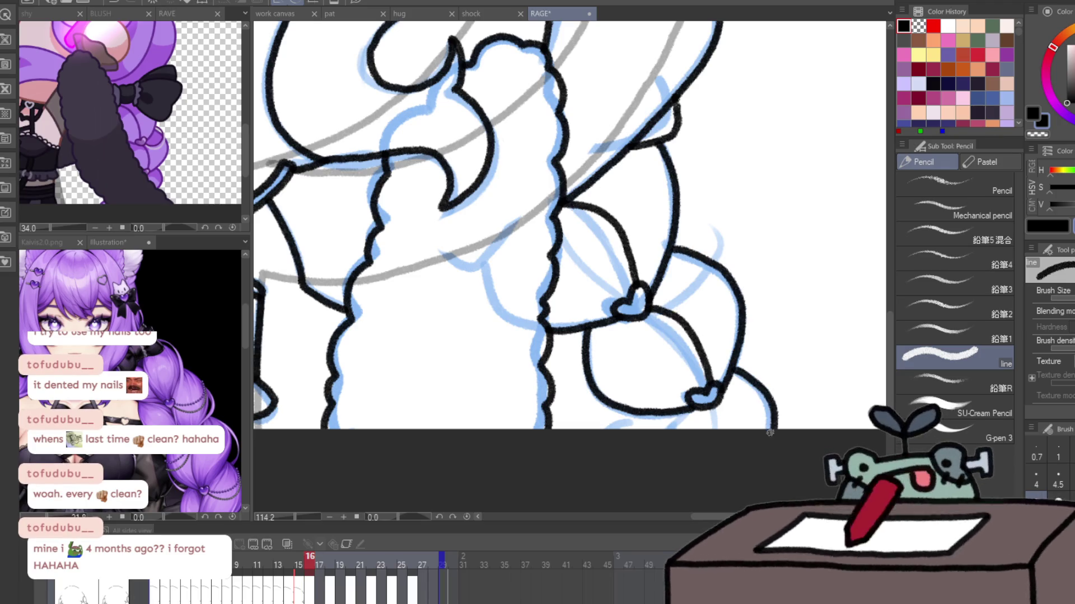
- Zoom out to review the figure, then zoom across the left braid toward the right braid
{"action": "left_click", "coordinate": [666, 433], "text": "ctrl+alt"}
{"action": "left_click", "coordinate": [666, 433], "text": "ctrl+alt"}
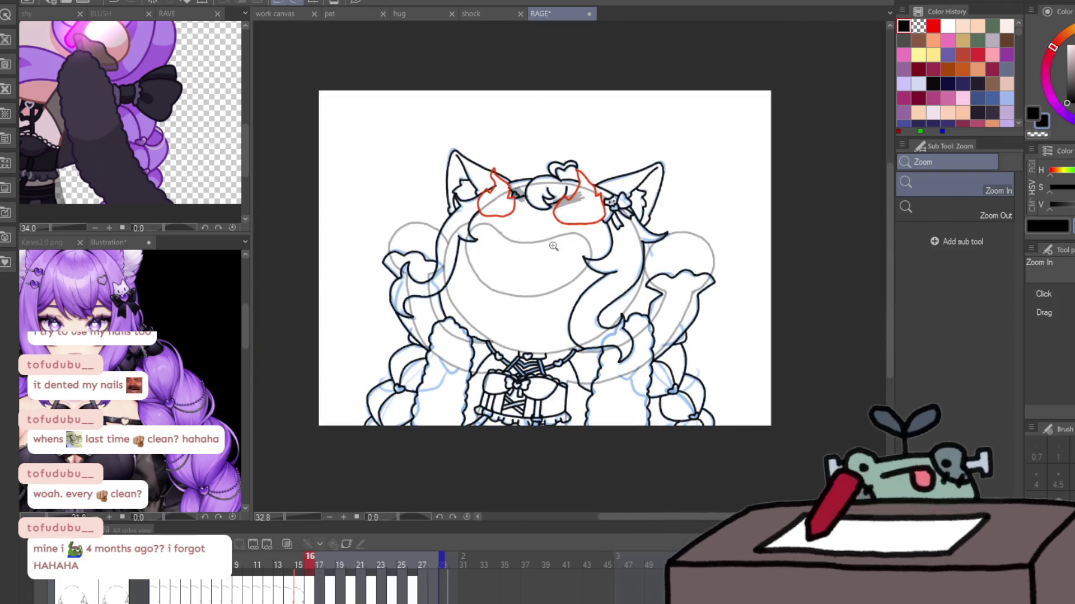
{"action": "left_click", "coordinate": [687, 256]}
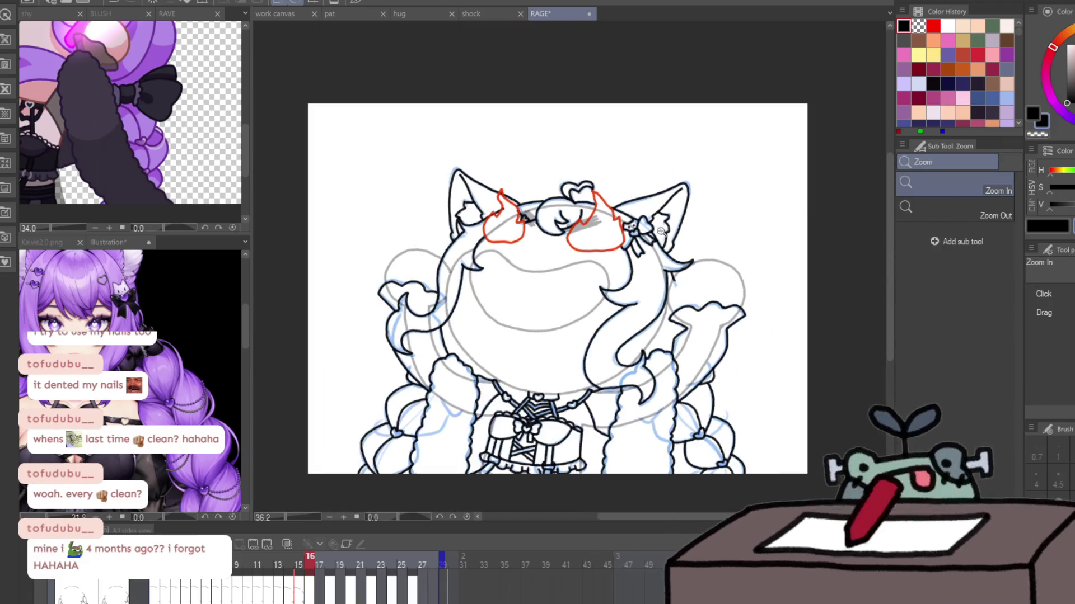
{"action": "left_click", "coordinate": [734, 326], "text": "ctrl+alt"}
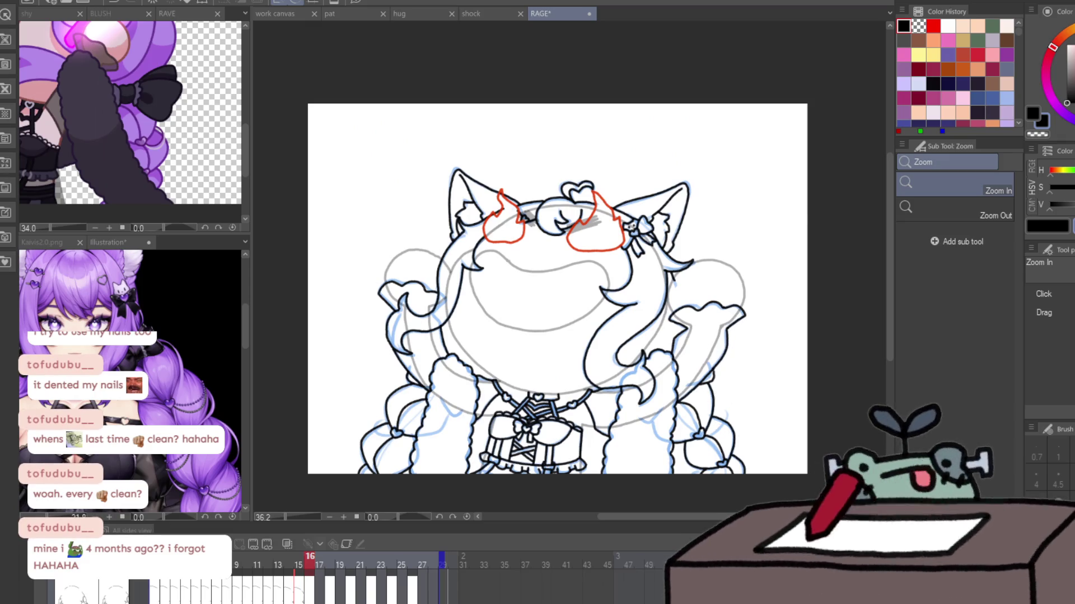
{"action": "key", "text": "p"}
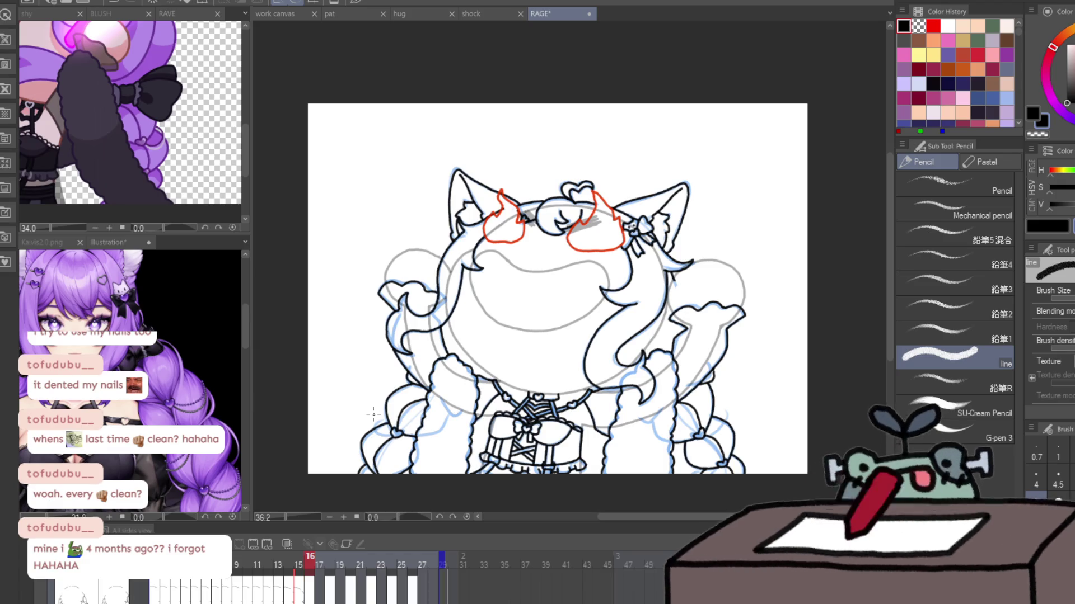
{"action": "left_click", "coordinate": [374, 414], "text": "ctrl"}
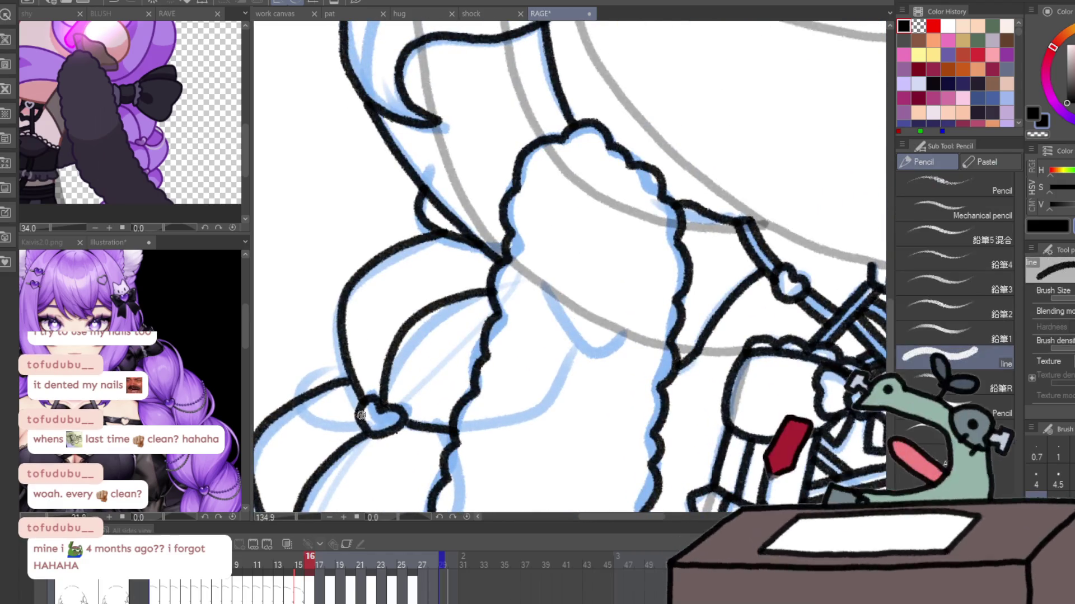
{"action": "left_click_drag", "start_coordinate": [361, 415], "coordinate": [274, 300]}
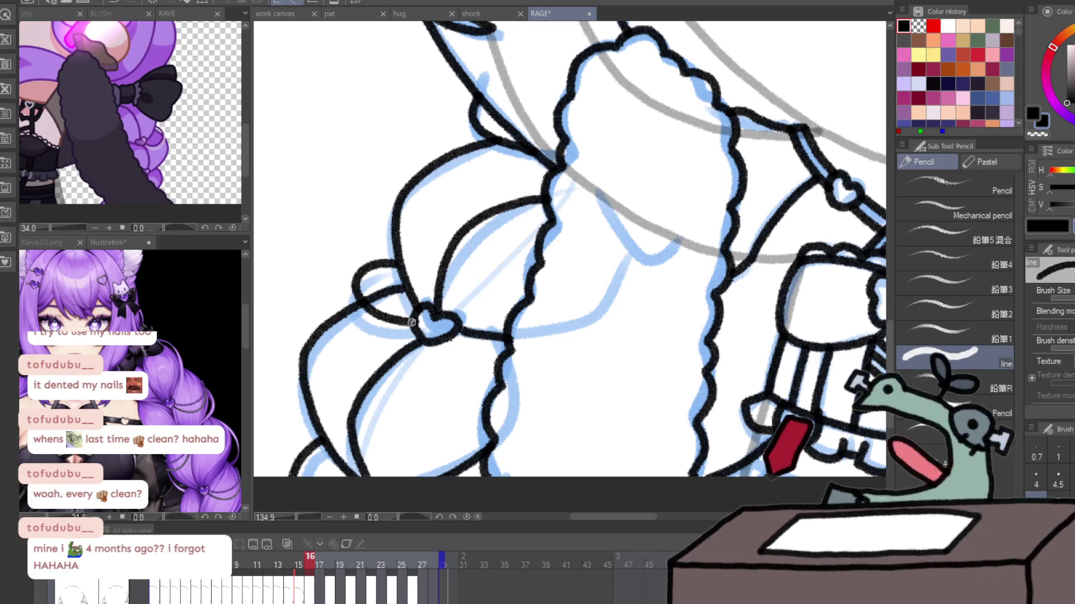
{"action": "left_click", "coordinate": [357, 222], "text": "ctrl+alt"}
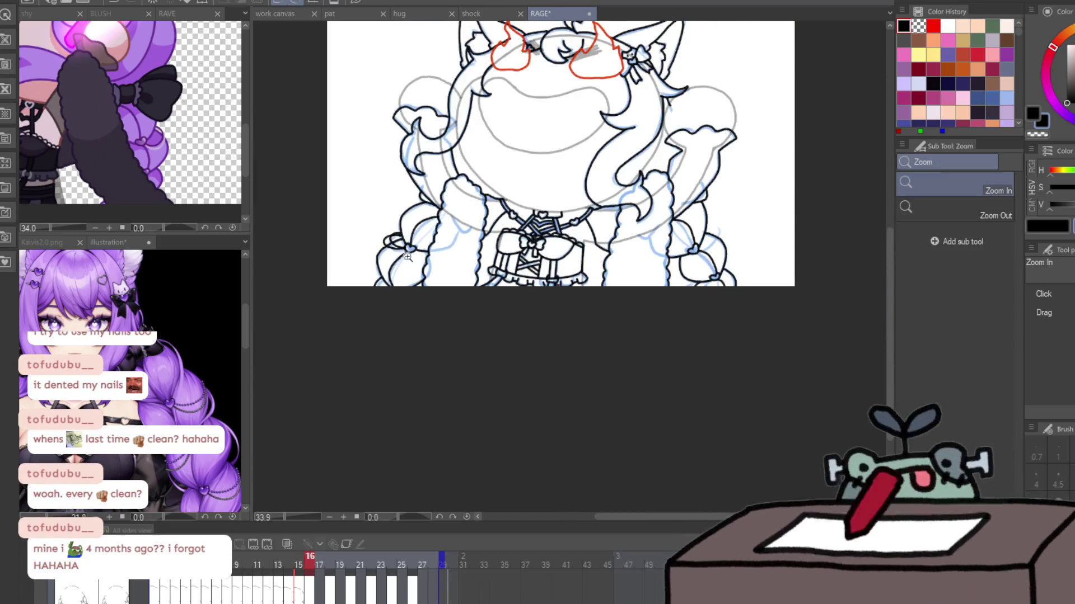
{"action": "left_click", "coordinate": [436, 178], "text": "ctrl+alt"}
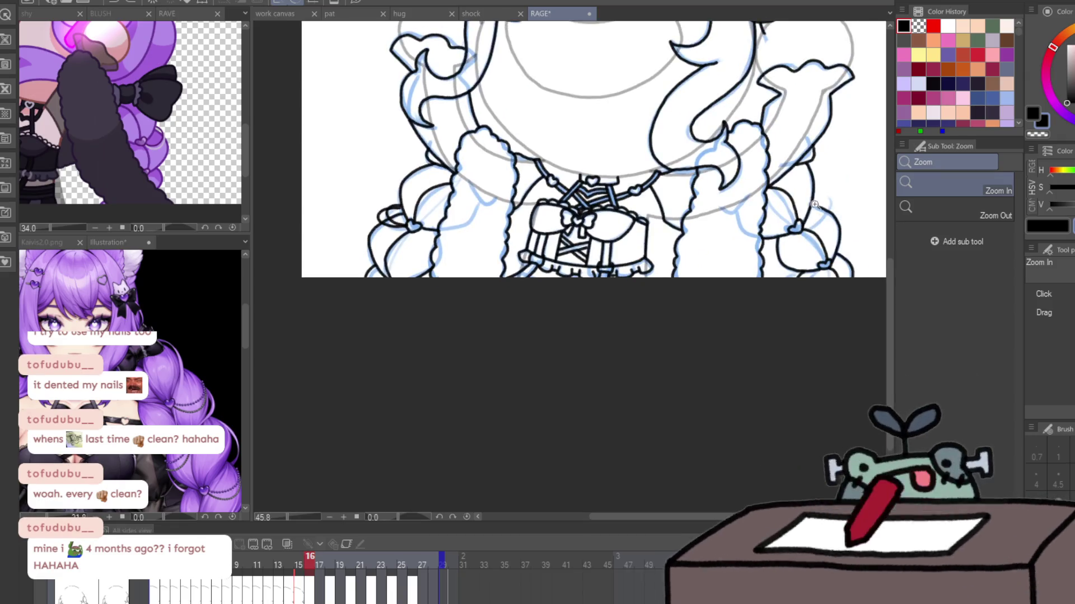
{"action": "scroll", "coordinate": [815, 205], "scroll_direction": "up", "scroll_amount": 5}
- Add bow curves near the heart on the right braid and zoom out to review the figure
{"action": "mouse_move", "coordinate": [750, 313]}
{"action": "left_mouse_down"}
{"action": "mouse_move", "coordinate": [622, 313]}
{"action": "mouse_move", "coordinate": [694, 181]}
{"action": "mouse_move", "coordinate": [660, 189]}
{"action": "left_mouse_up"}
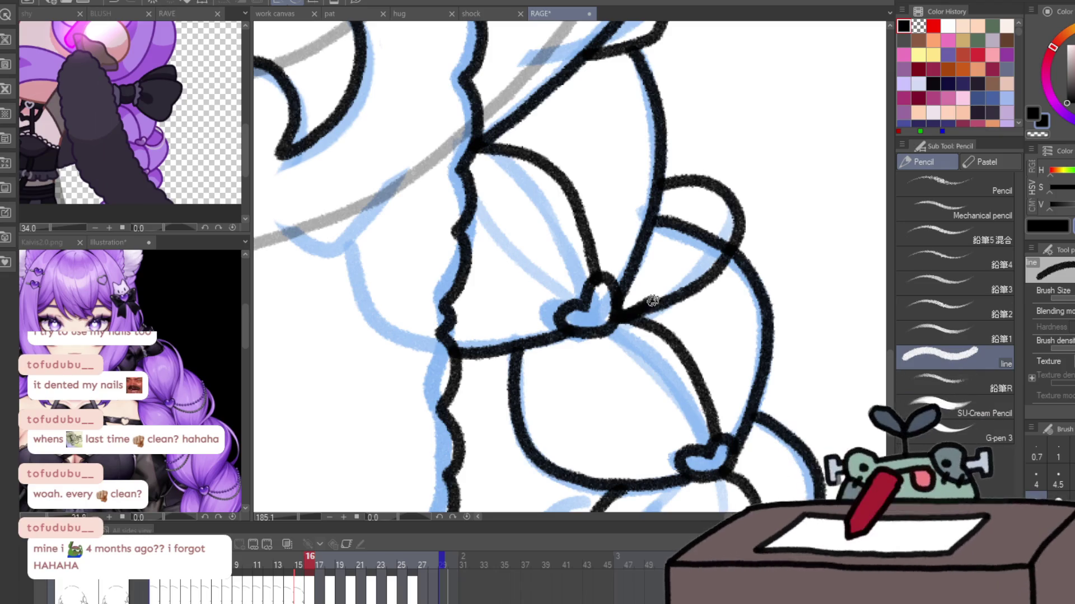
{"action": "left_click_drag", "start_coordinate": [661, 299], "coordinate": [715, 168]}
{"action": "left_click", "coordinate": [629, 197], "text": "ctrl+alt"}
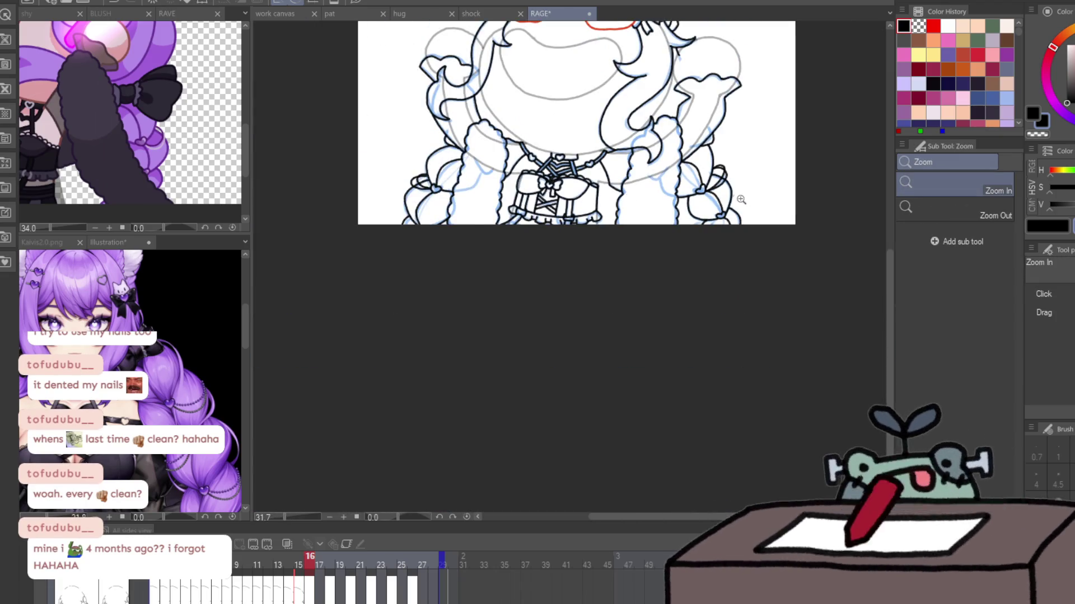
{"action": "scroll", "coordinate": [740, 199], "scroll_direction": "up", "scroll_amount": 6}
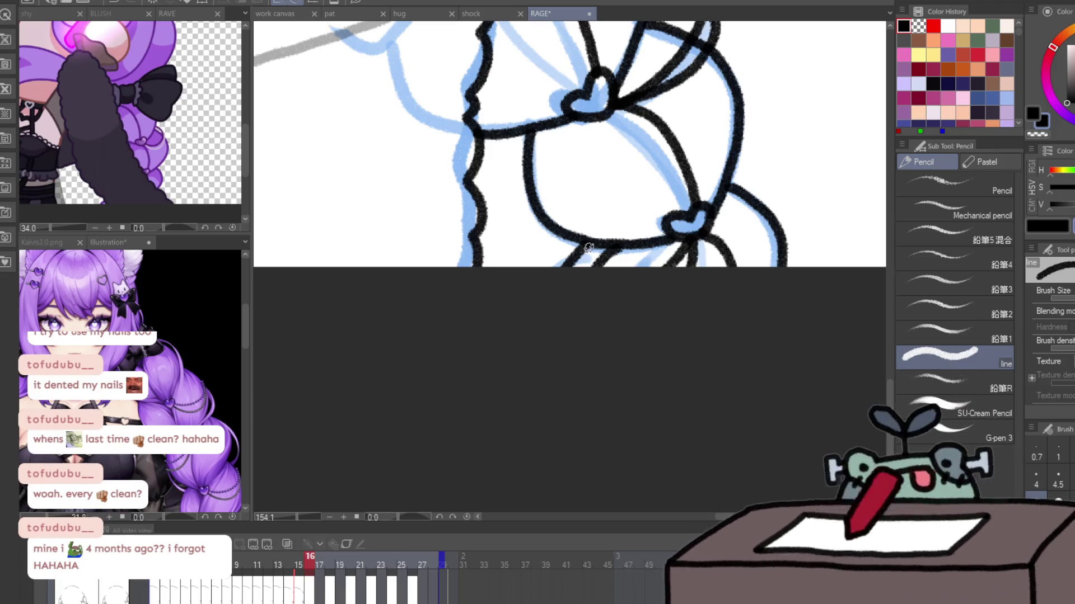
{"action": "left_click", "coordinate": [552, 348], "text": "ctrl+alt"}
{"action": "left_click_drag", "start_coordinate": [693, 234], "coordinate": [678, 318]}
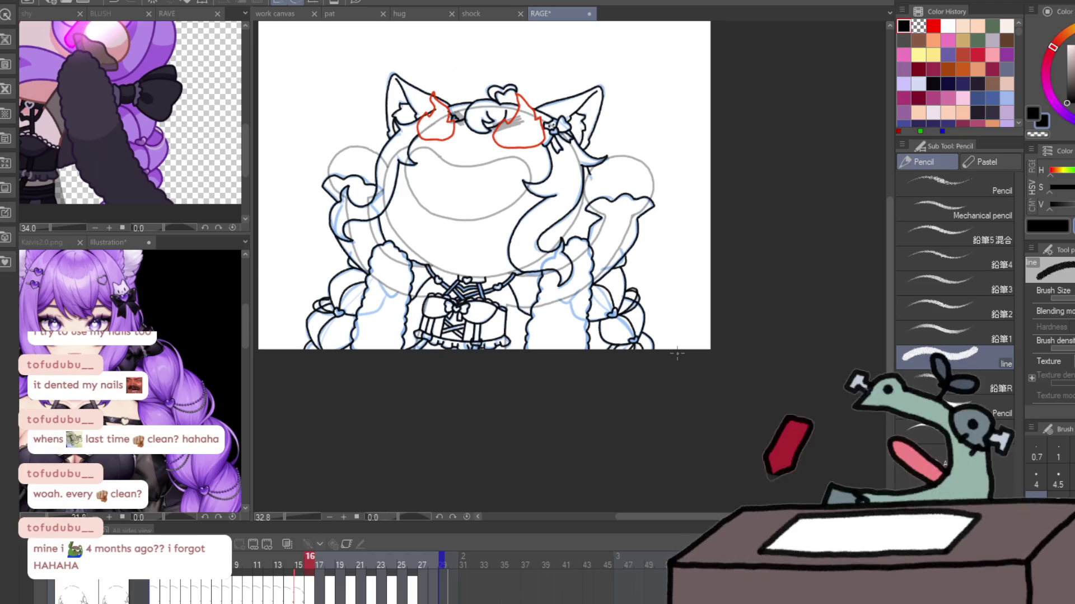
- Advance to frame 17, zoom to the braid below the sleeve, and undo a misshapen heart
{"action": "key", "text": "Right"}
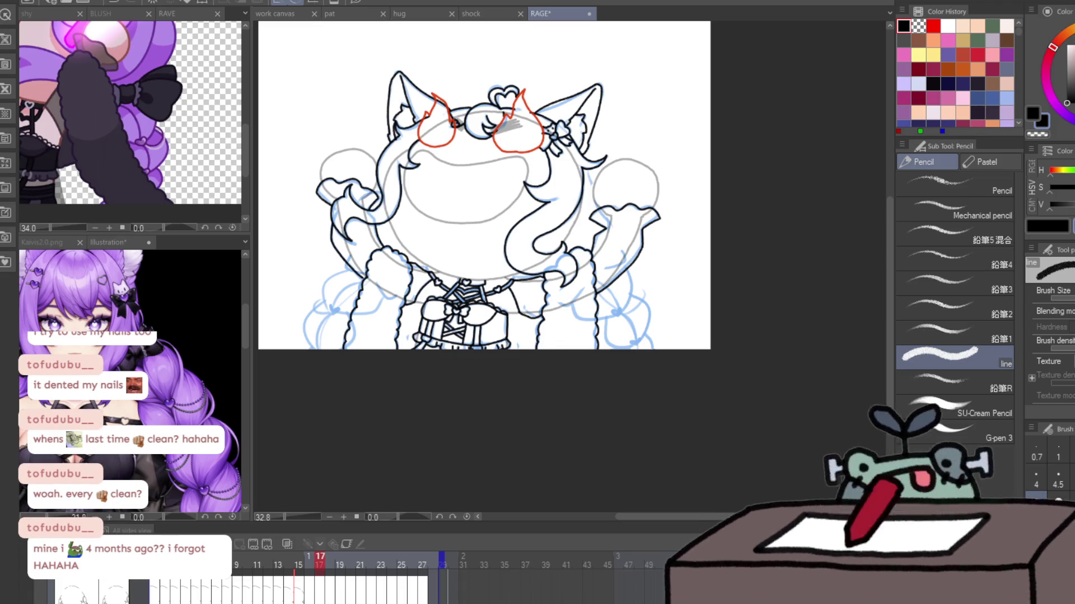
{"action": "key", "text": "ctrl+space"}
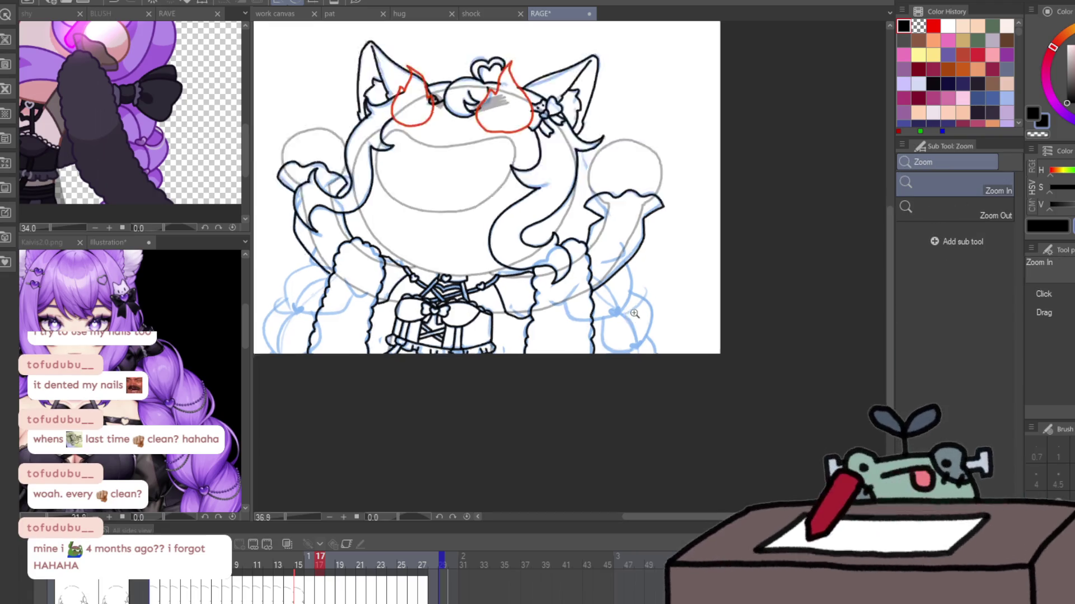
{"action": "left_click_drag", "start_coordinate": [628, 235], "coordinate": [537, 318]}
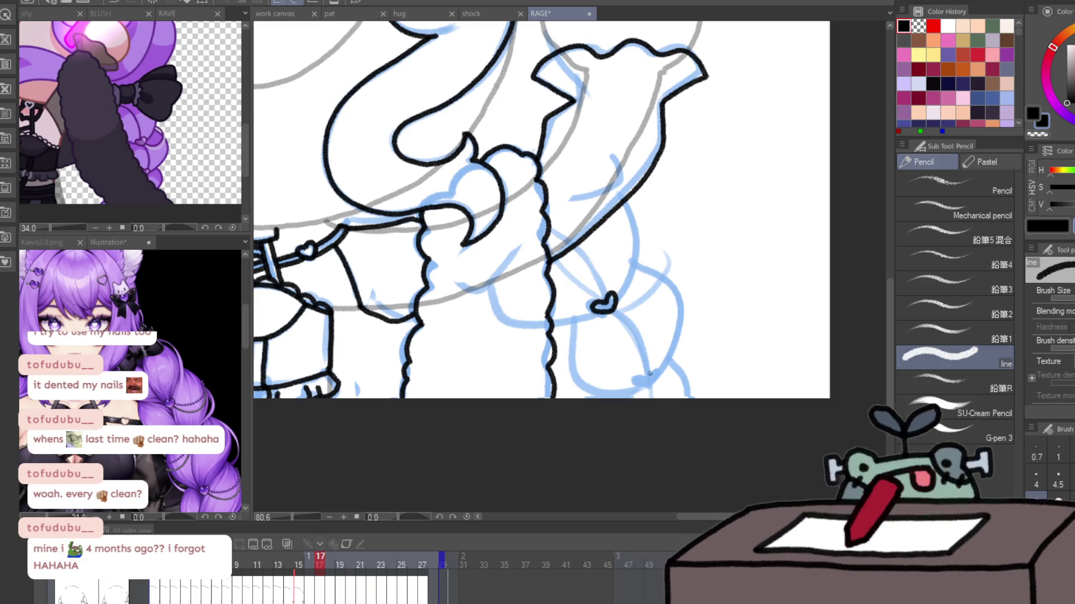
{"action": "mouse_move", "coordinate": [649, 373]}
{"action": "left_mouse_down"}
{"action": "mouse_move", "coordinate": [411, 299]}
{"action": "mouse_move", "coordinate": [423, 311]}
{"action": "mouse_move", "coordinate": [414, 315]}
{"action": "left_mouse_up"}
{"action": "key", "text": "ctrl+z"}
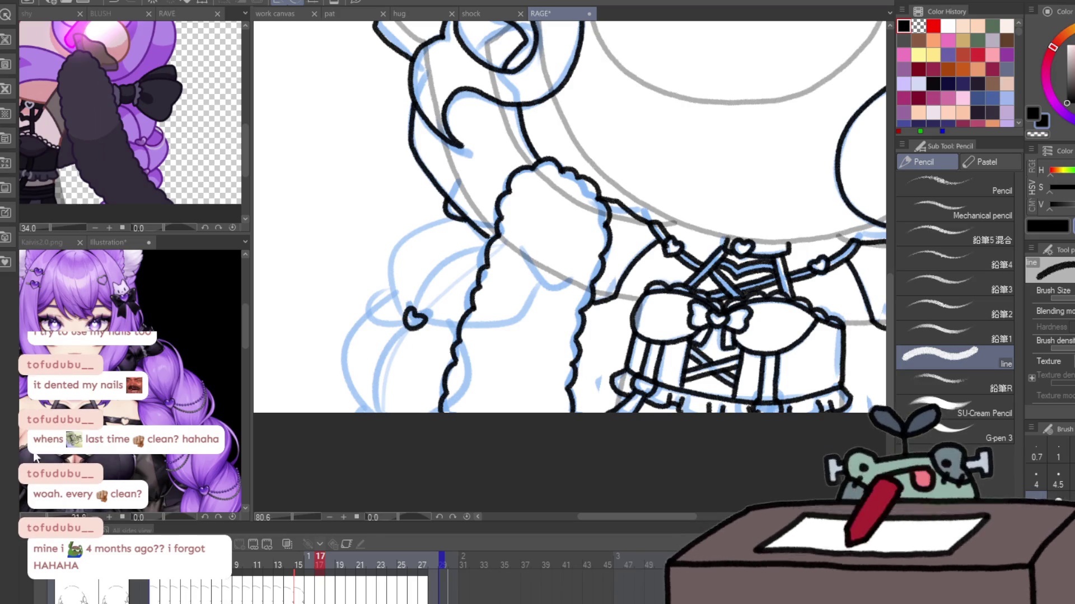
- Ink the braid strands around the heart and down the braid's outer and inner edges
{"action": "left_click_drag", "start_coordinate": [401, 301], "coordinate": [448, 217]}
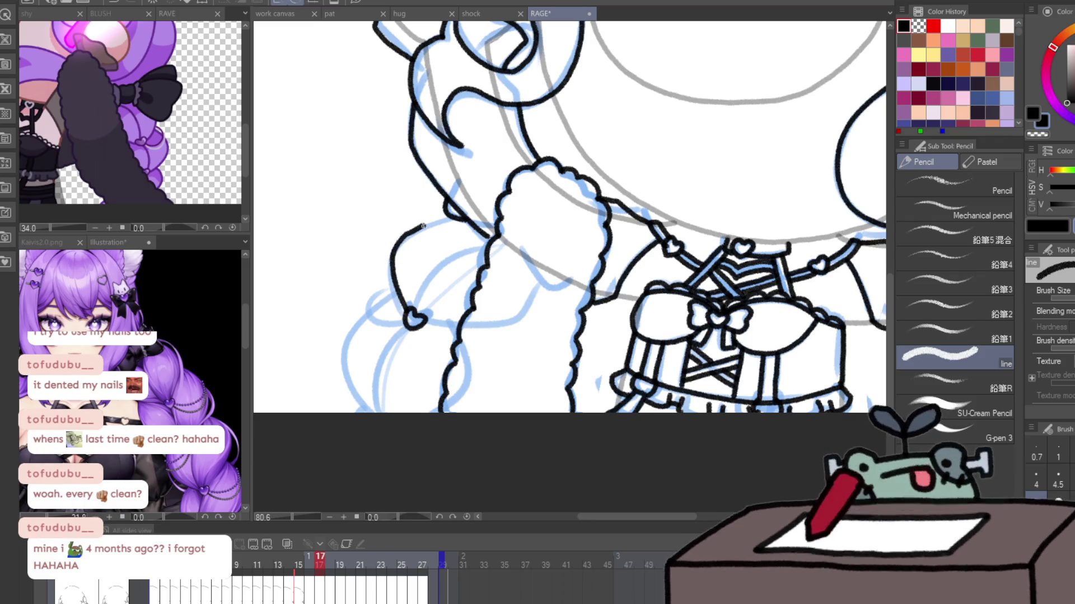
{"action": "left_click_drag", "start_coordinate": [417, 307], "coordinate": [496, 228]}
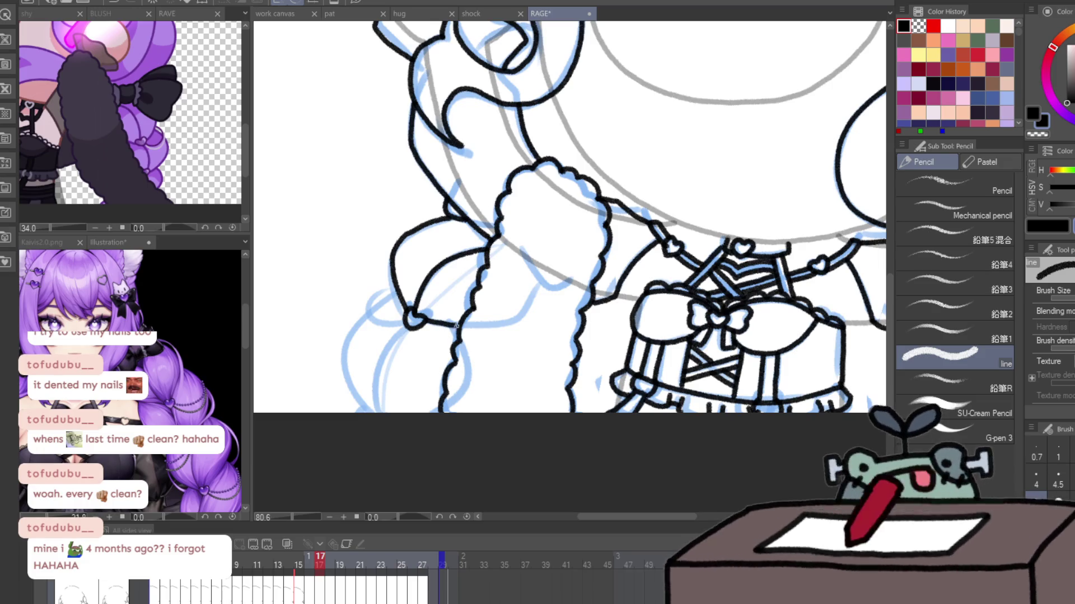
{"action": "left_click_drag", "start_coordinate": [406, 327], "coordinate": [387, 425]}
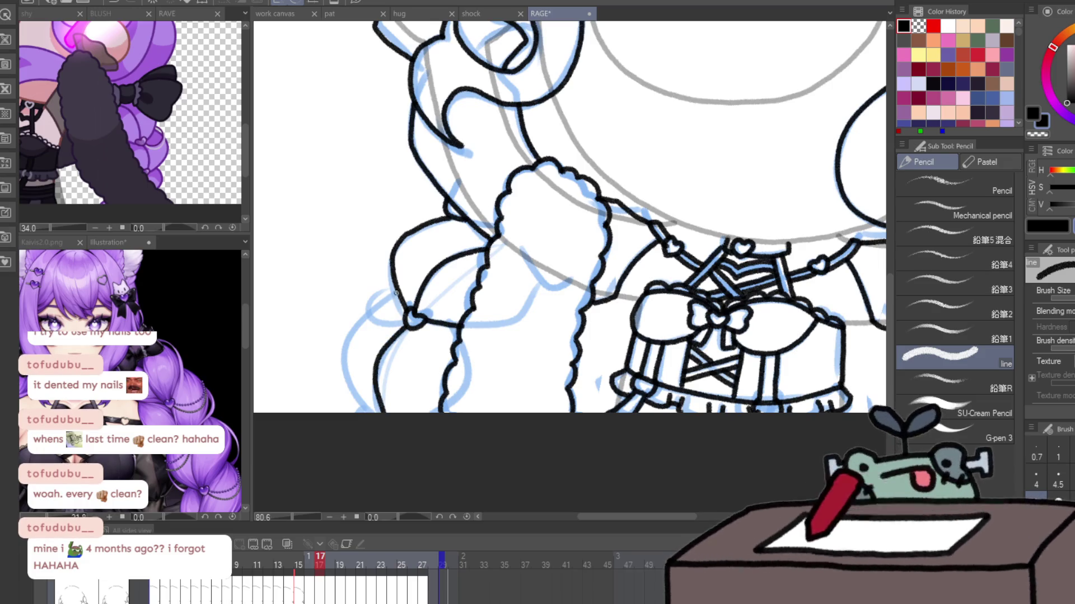
{"action": "left_click_drag", "start_coordinate": [396, 293], "coordinate": [366, 399]}
- Ink the braid outlines and segment curves under the other heart
{"action": "scroll", "coordinate": [504, 346], "scroll_direction": "right", "scroll_amount": 5}
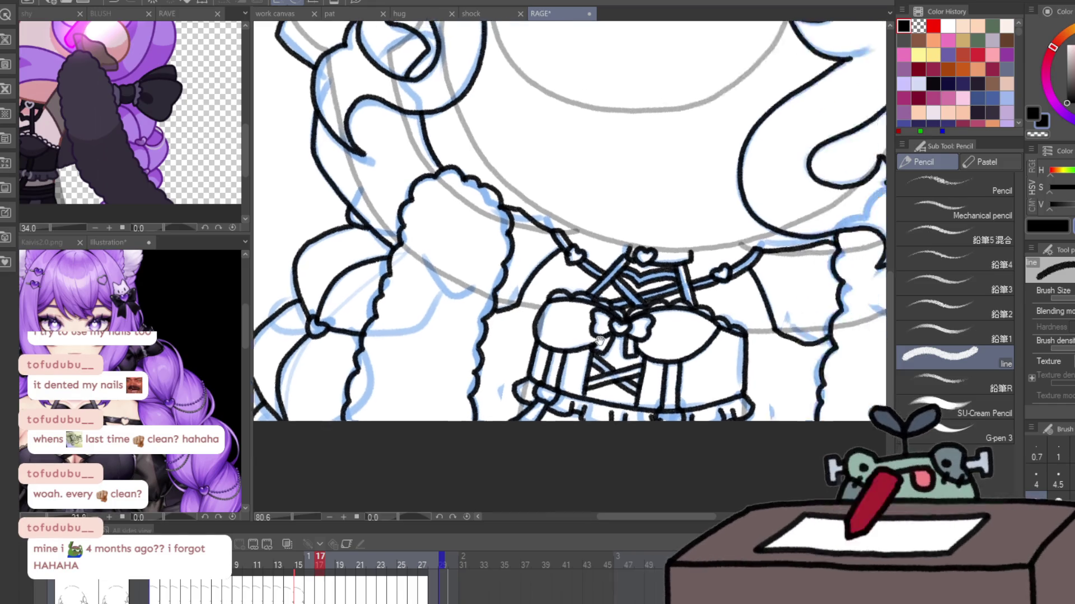
{"action": "scroll", "coordinate": [662, 374], "scroll_direction": "right", "scroll_amount": 5}
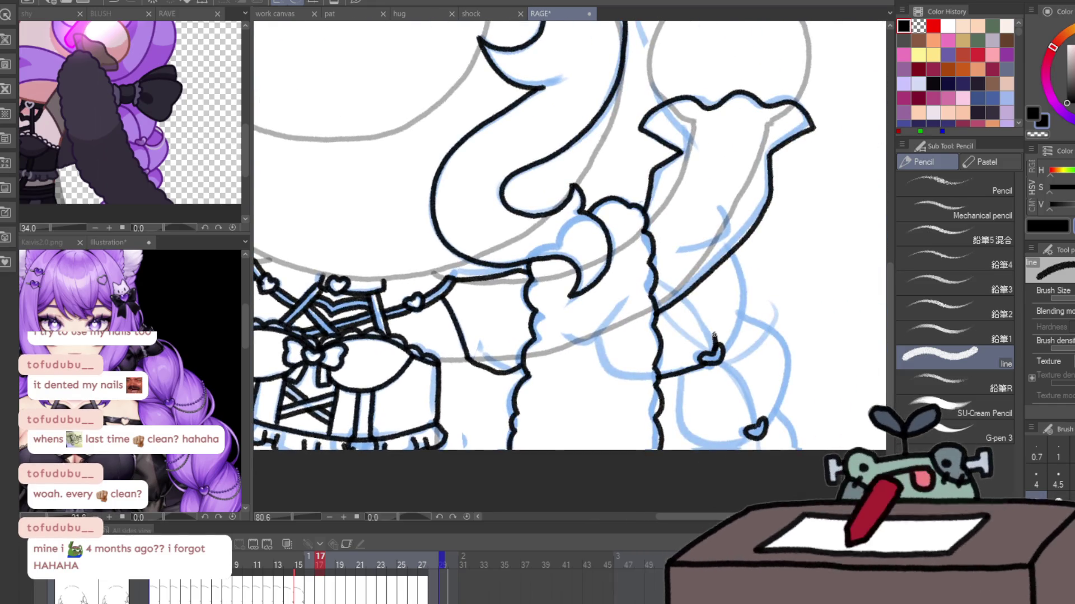
{"action": "mouse_move", "coordinate": [730, 258]}
{"action": "left_mouse_down"}
{"action": "mouse_move", "coordinate": [703, 358]}
{"action": "mouse_move", "coordinate": [744, 434]}
{"action": "left_mouse_up"}
{"action": "left_click_drag", "start_coordinate": [722, 361], "coordinate": [757, 409]}
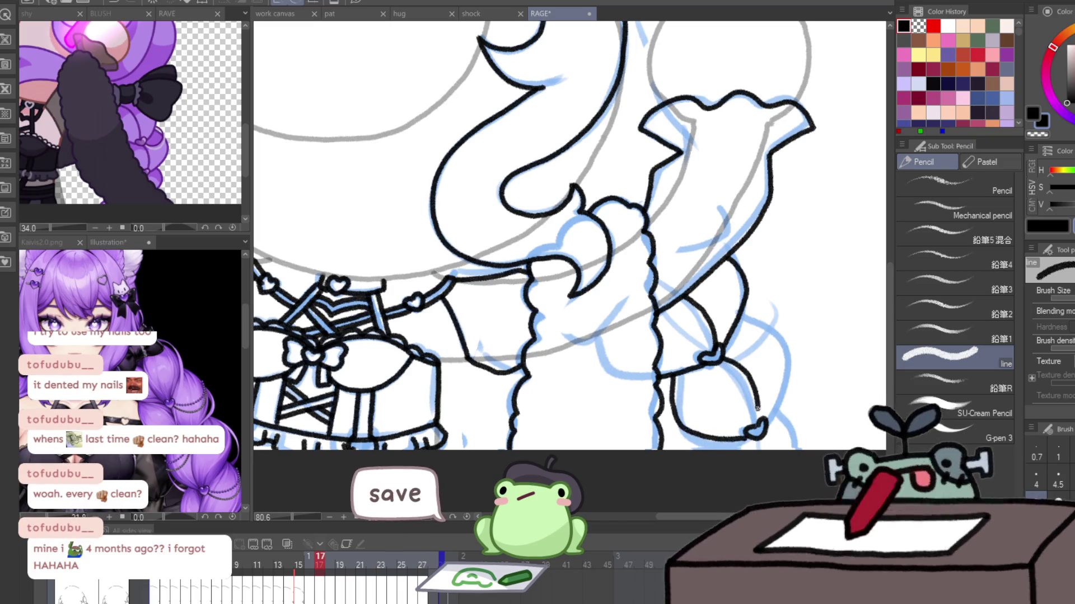
{"action": "left_click_drag", "start_coordinate": [728, 318], "coordinate": [762, 421]}
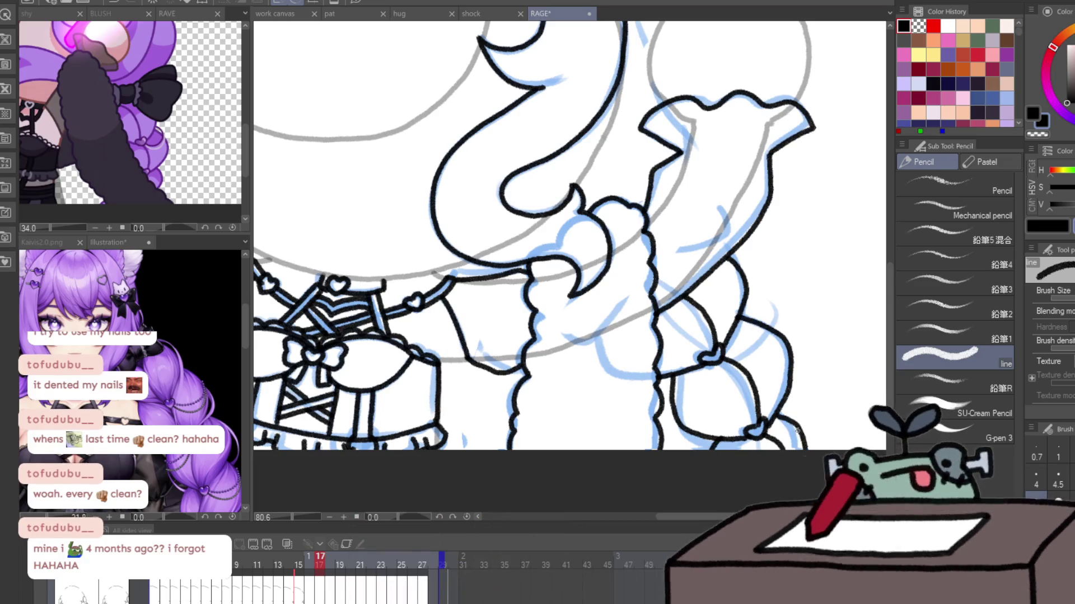
- Reframe the view around the sleeves and close the rounded loop on the right braid
{"action": "left_click_drag", "start_coordinate": [798, 430], "coordinate": [775, 234]}
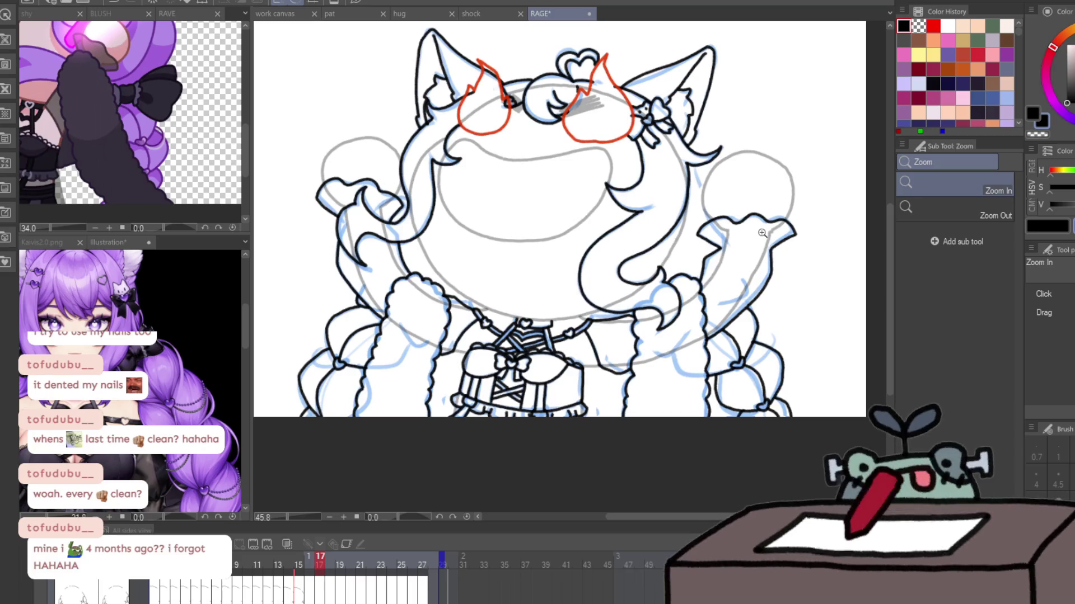
{"action": "mouse_move", "coordinate": [717, 179]}
{"action": "left_mouse_down"}
{"action": "mouse_move", "coordinate": [685, 203]}
{"action": "mouse_move", "coordinate": [717, 274]}
{"action": "mouse_move", "coordinate": [511, 209]}
{"action": "left_mouse_up"}
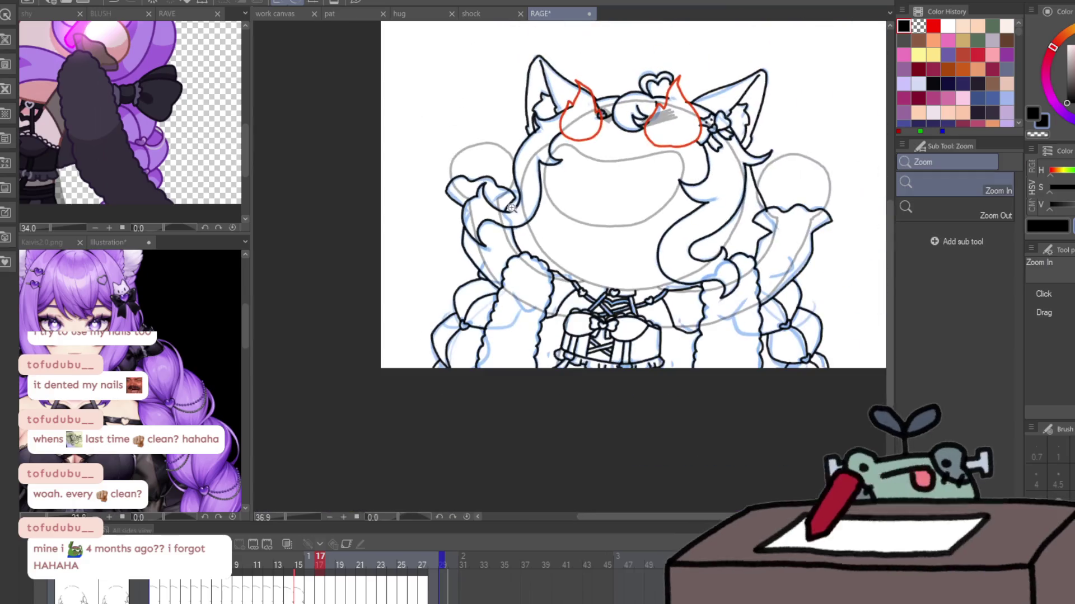
{"action": "left_click_drag", "start_coordinate": [834, 210], "coordinate": [774, 189]}
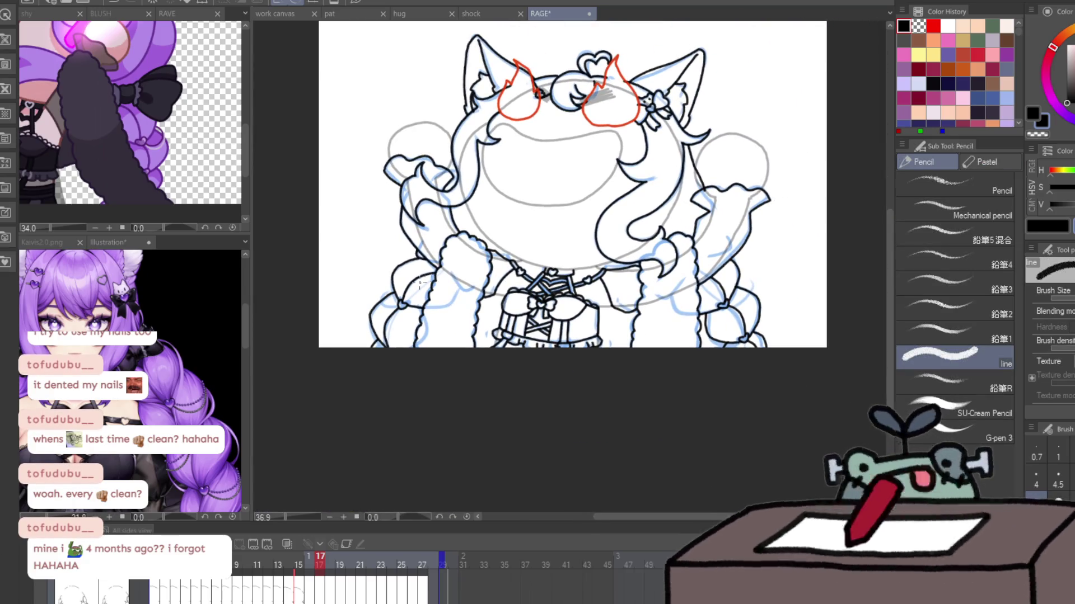
{"action": "left_click_drag", "start_coordinate": [420, 284], "coordinate": [566, 288]}
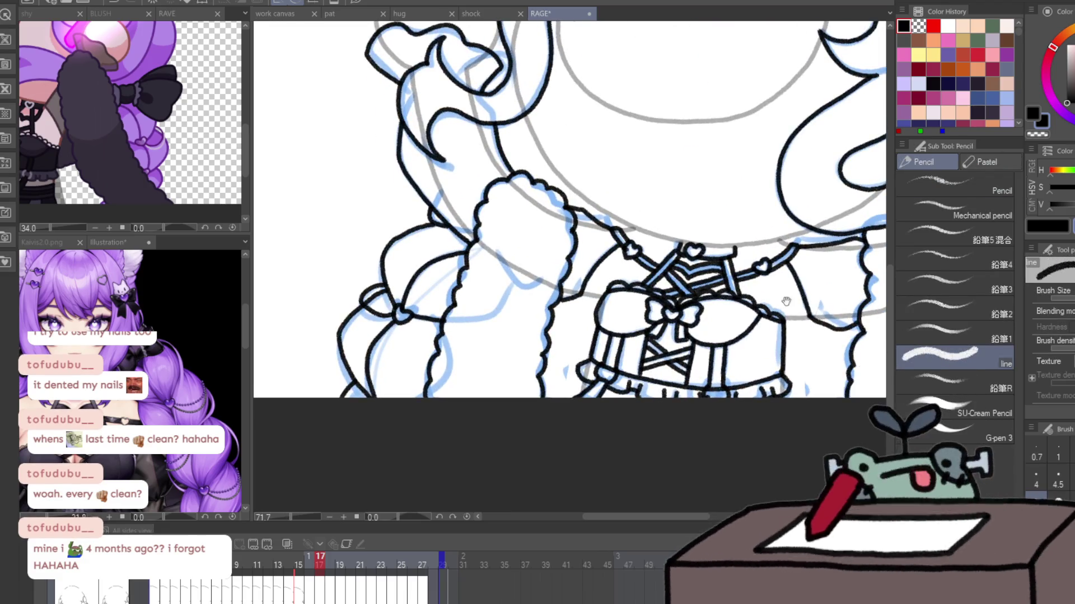
{"action": "left_click_drag", "start_coordinate": [786, 301], "coordinate": [763, 226]}
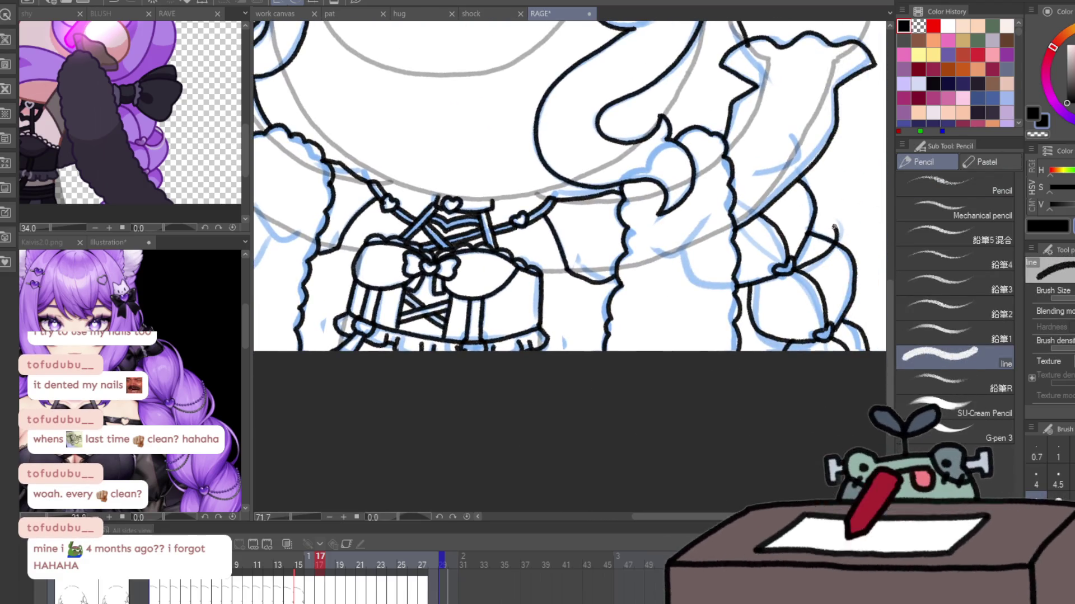
{"action": "left_click_drag", "start_coordinate": [834, 226], "coordinate": [813, 223]}
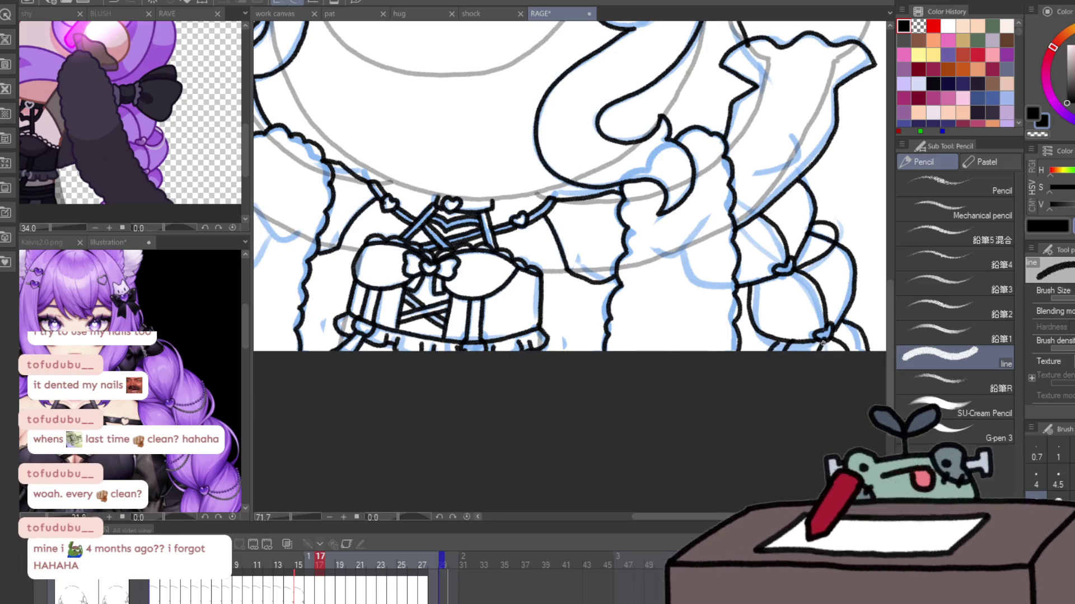
- Toggle transparent-colour erasing and back to black ink, then zoom out to the whole character
{"action": "key", "text": "c"}
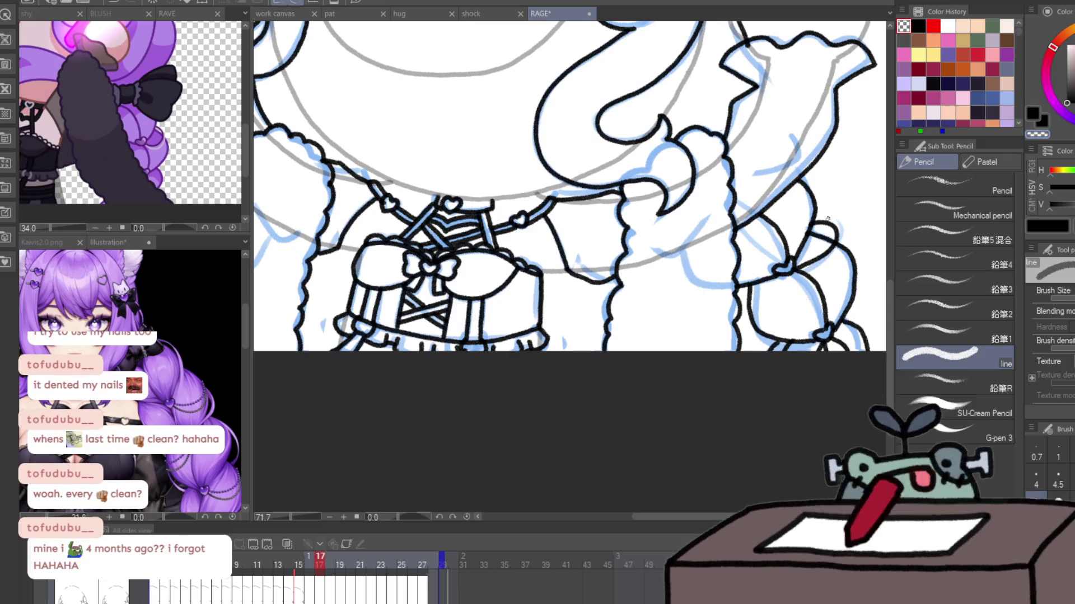
{"action": "key", "text": "c"}
{"action": "left_click_drag", "start_coordinate": [822, 255], "coordinate": [972, 270]}
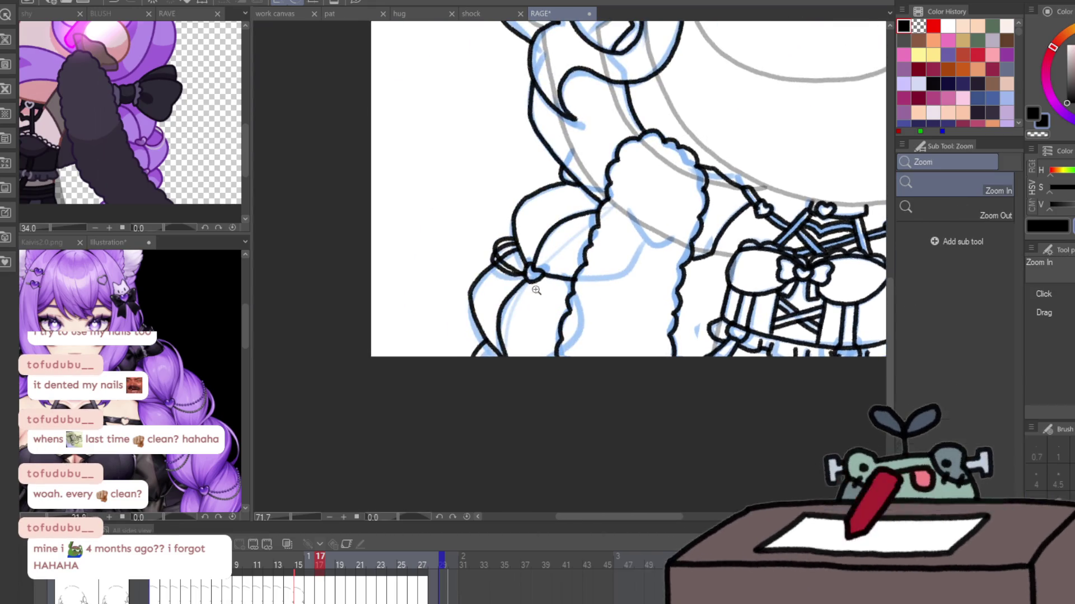
{"action": "key", "text": "ctrl+minus"}
{"action": "key", "text": "ctrl+minus"}
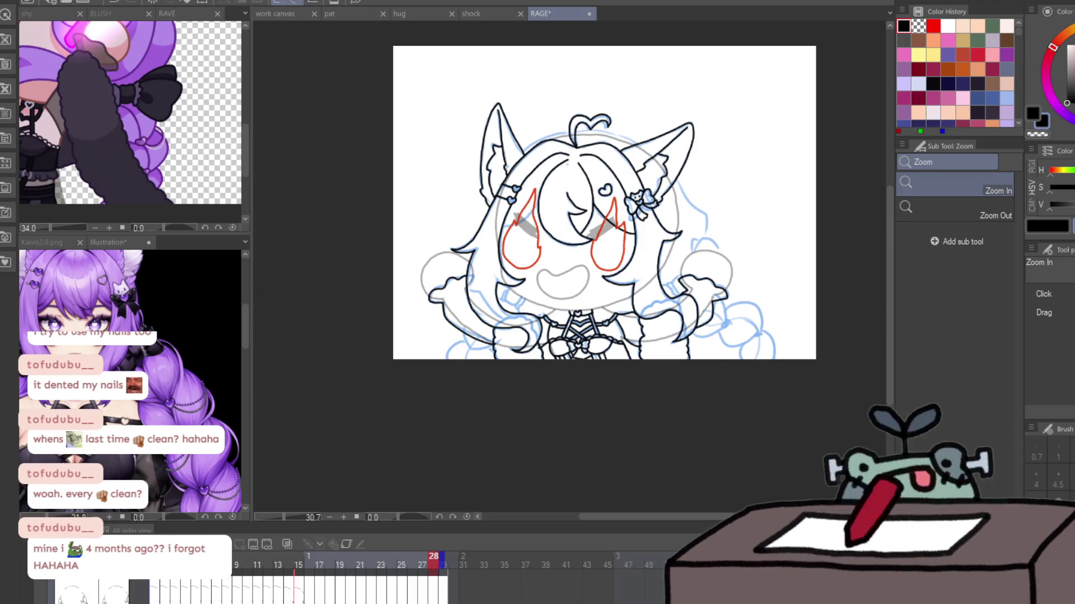
- With the line pencil, ink the raised fist's top and left side plus a fold line
{"action": "scroll", "coordinate": [776, 317], "scroll_direction": "up", "scroll_amount": 3}
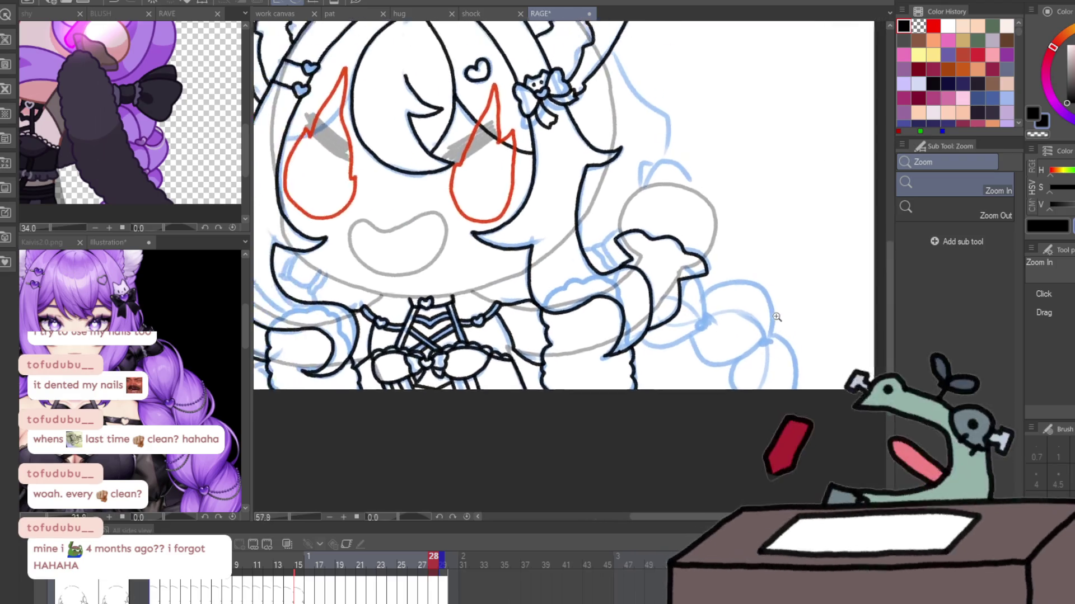
{"action": "scroll", "coordinate": [776, 317], "scroll_direction": "up", "scroll_amount": 1}
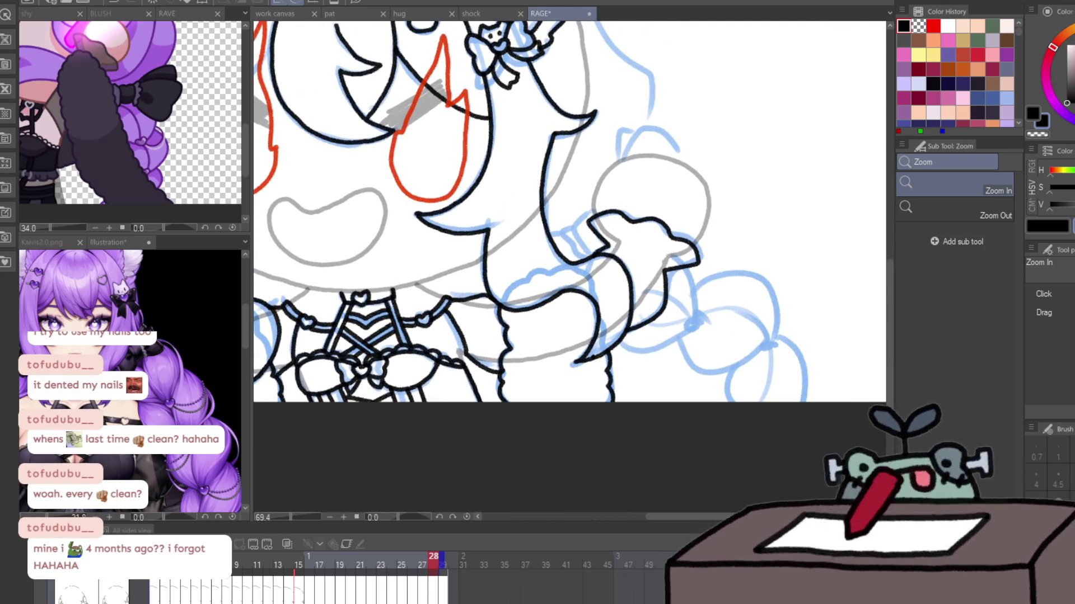
{"action": "key", "text": "p"}
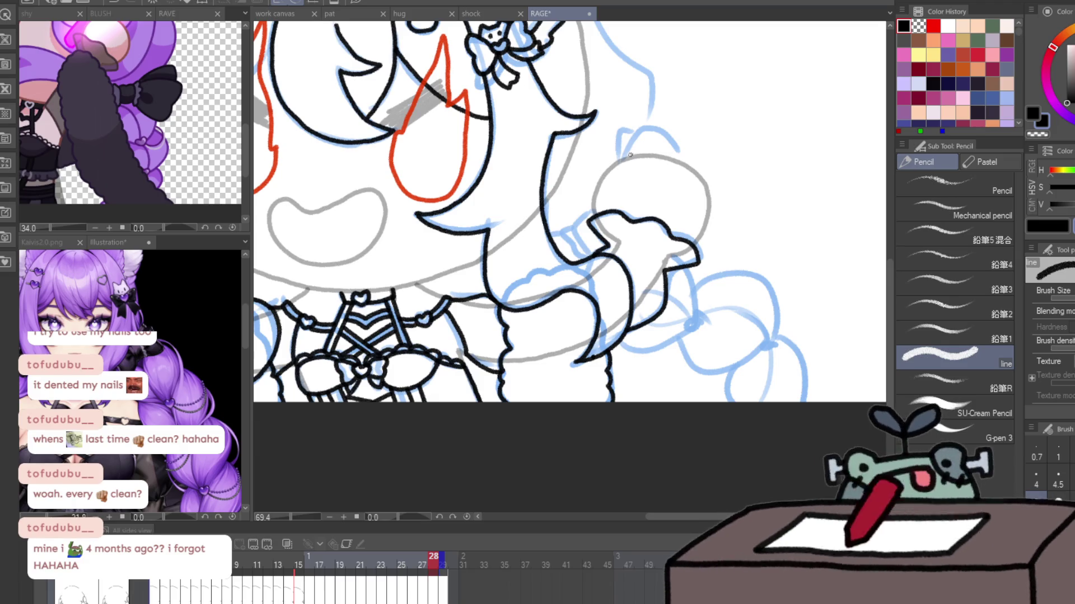
{"action": "mouse_move", "coordinate": [623, 163]}
{"action": "left_mouse_down"}
{"action": "mouse_move", "coordinate": [682, 156]}
{"action": "mouse_move", "coordinate": [692, 172]}
{"action": "left_mouse_up"}
{"action": "key", "text": "ctrl+z"}
{"action": "left_click_drag", "start_coordinate": [622, 167], "coordinate": [640, 128]}
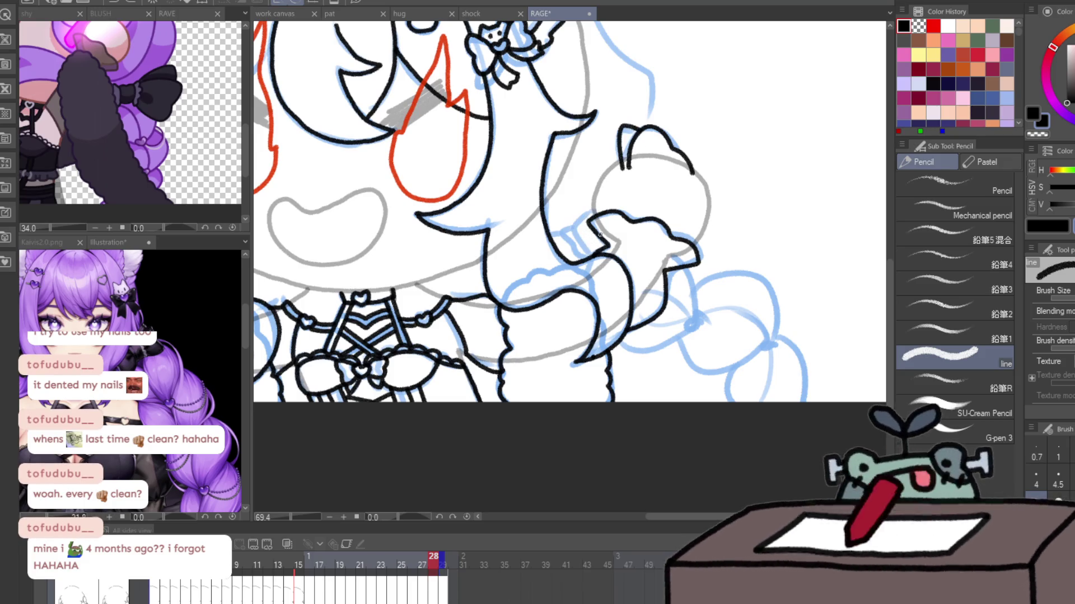
{"action": "mouse_move", "coordinate": [594, 252]}
{"action": "left_mouse_down"}
{"action": "mouse_move", "coordinate": [579, 226]}
{"action": "mouse_move", "coordinate": [583, 255]}
{"action": "left_mouse_up"}
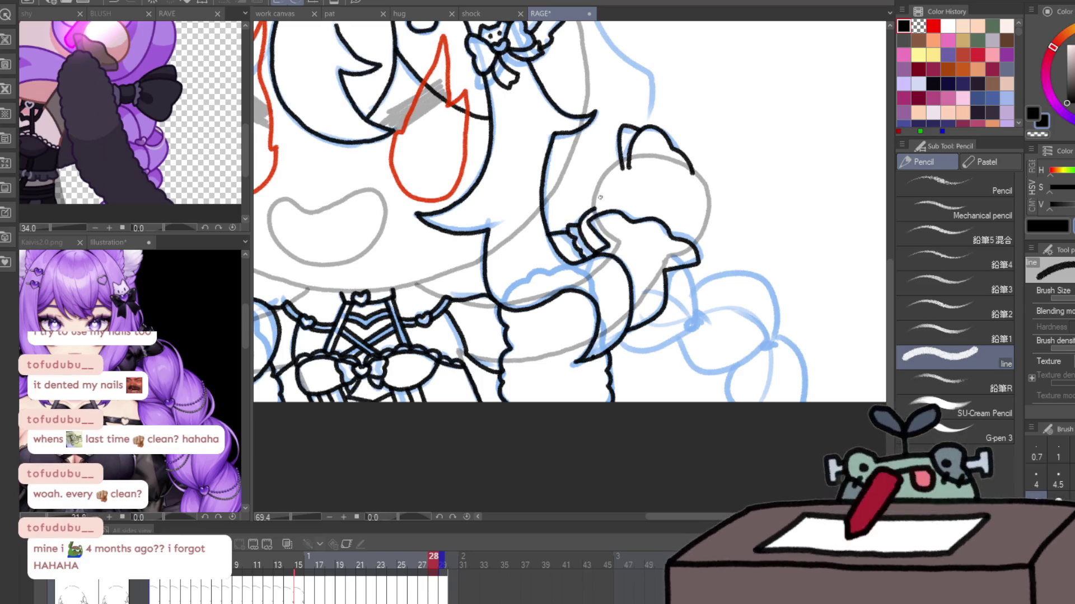
- Ink the braid's small heart tie and a line on the other hand, comparing neighbouring frames
{"action": "left_click_drag", "start_coordinate": [695, 322], "coordinate": [698, 332]}
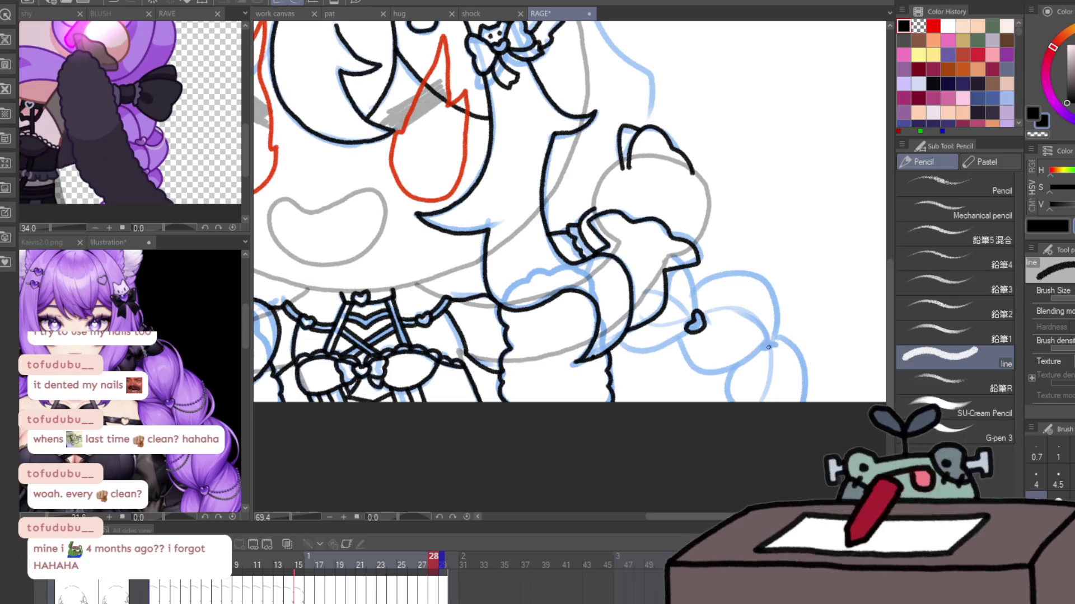
{"action": "key", "text": "h"}
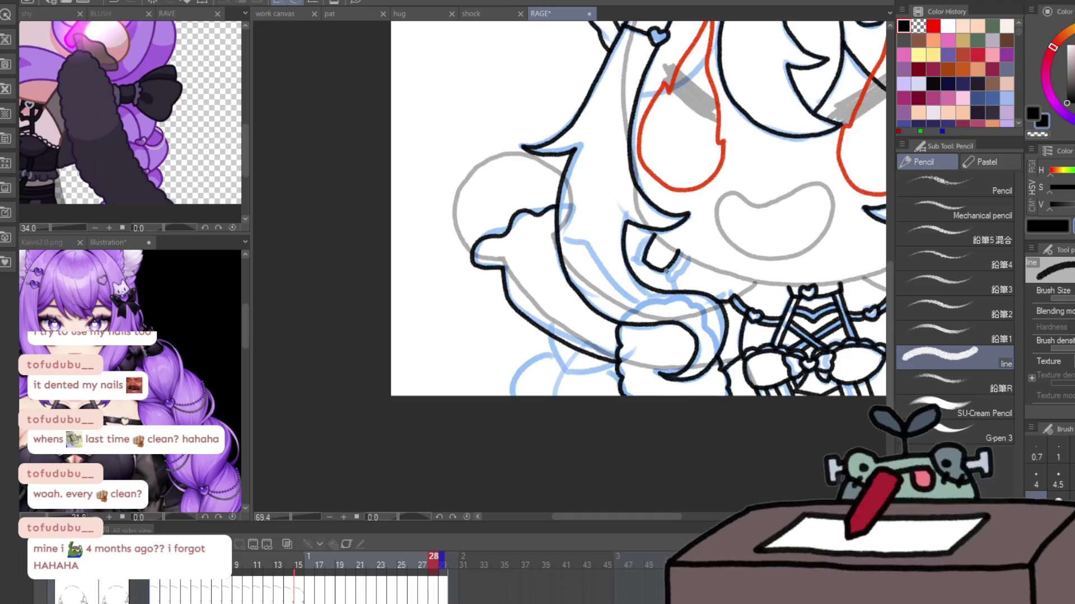
{"action": "mouse_move", "coordinate": [669, 278]}
{"action": "left_mouse_down"}
{"action": "mouse_move", "coordinate": [692, 256]}
{"action": "mouse_move", "coordinate": [630, 262]}
{"action": "left_mouse_up"}
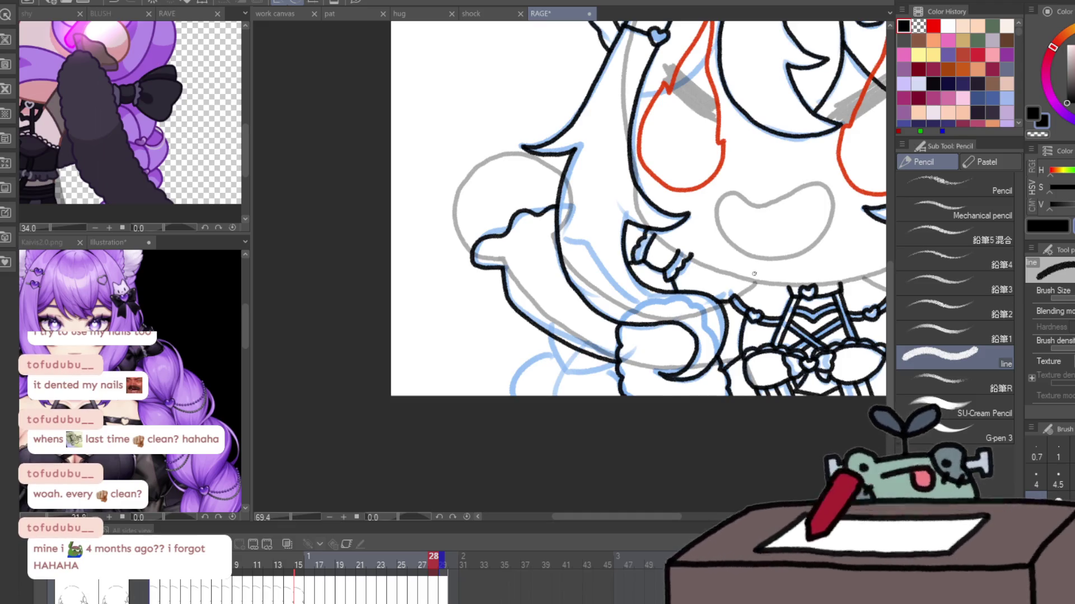
{"action": "left_click_drag", "start_coordinate": [764, 241], "coordinate": [646, 277]}
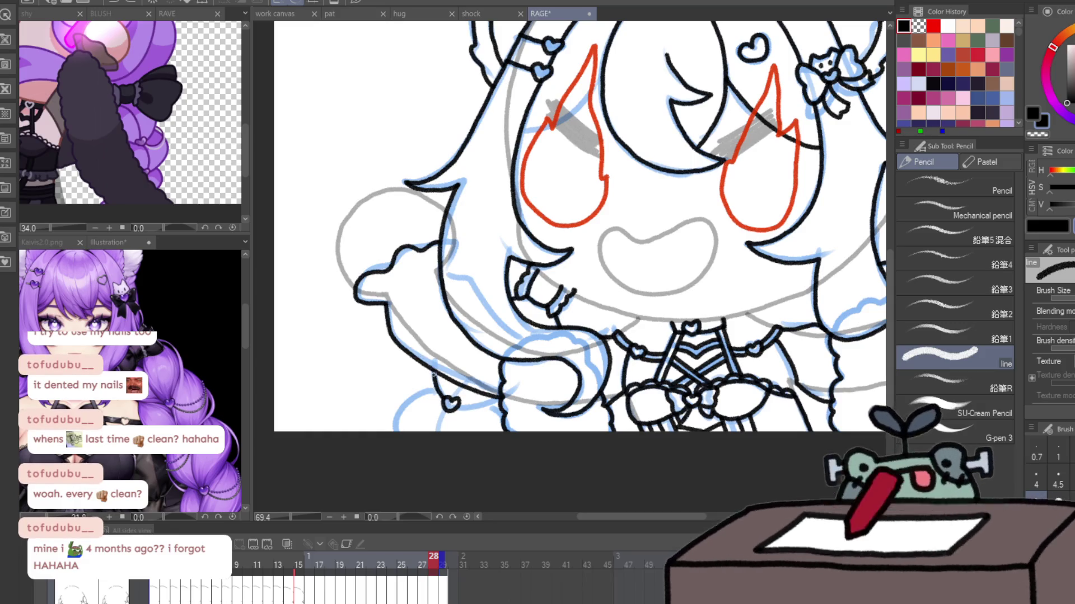
{"action": "key", "text": "ctrl+Left"}
{"action": "key", "text": "ctrl+Right"}
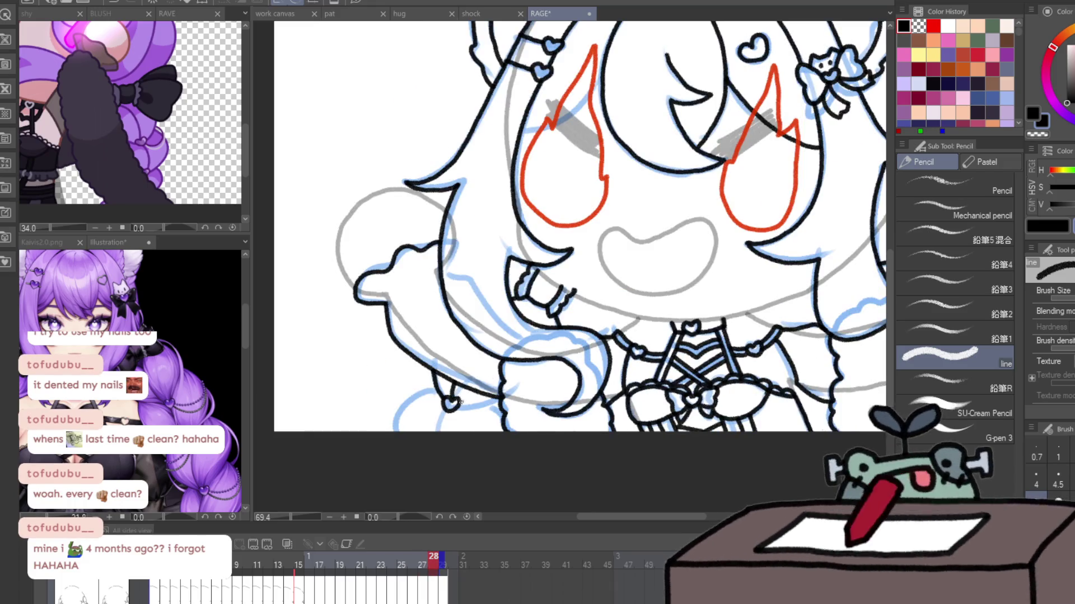
- Ink the lower-left hand outline, the fist's right edge and the braid segment's curves
{"action": "mouse_move", "coordinate": [431, 392]}
{"action": "left_mouse_down"}
{"action": "mouse_move", "coordinate": [403, 431]}
{"action": "mouse_move", "coordinate": [428, 432]}
{"action": "left_mouse_up"}
{"action": "left_click_drag", "start_coordinate": [620, 420], "coordinate": [229, 409]}
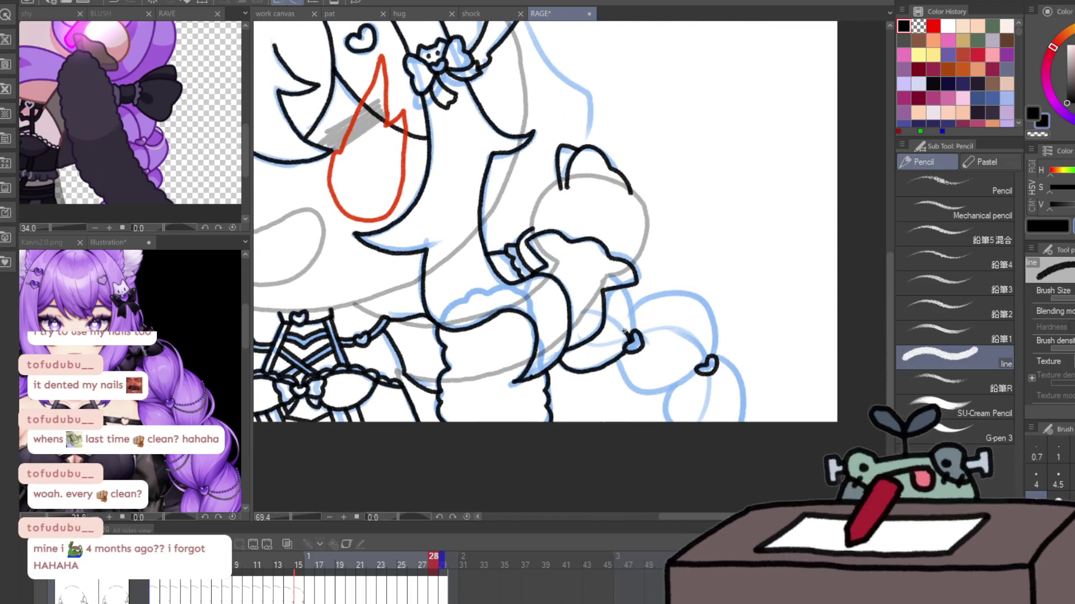
{"action": "mouse_move", "coordinate": [625, 331]}
{"action": "left_mouse_down"}
{"action": "mouse_move", "coordinate": [604, 317]}
{"action": "mouse_move", "coordinate": [632, 315]}
{"action": "left_mouse_up"}
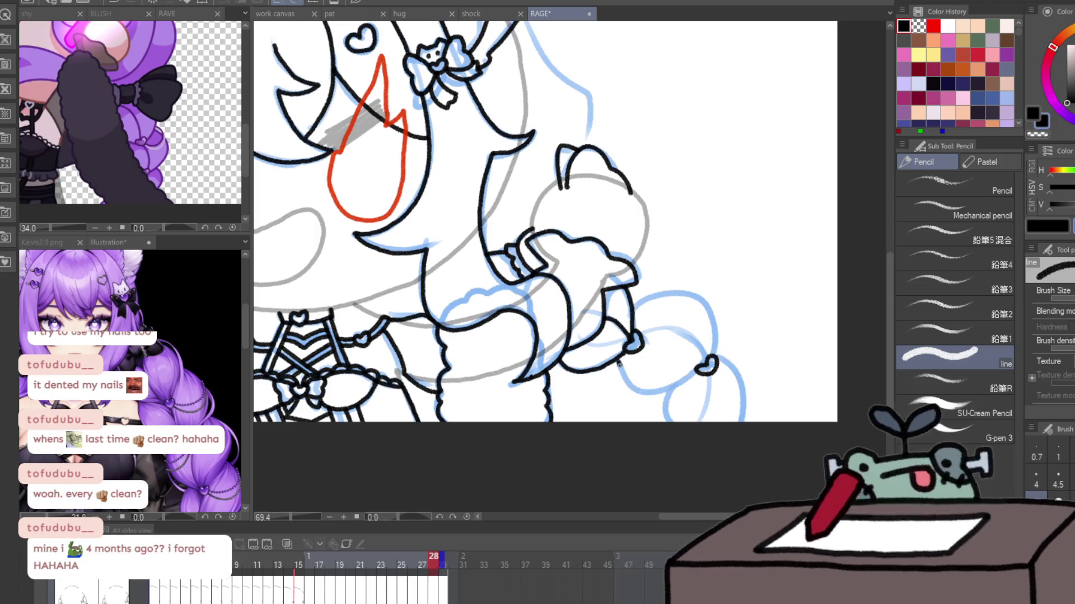
{"action": "left_click_drag", "start_coordinate": [618, 364], "coordinate": [697, 377]}
{"action": "mouse_move", "coordinate": [641, 337]}
{"action": "left_mouse_down"}
{"action": "mouse_move", "coordinate": [695, 337]}
{"action": "mouse_move", "coordinate": [636, 306]}
{"action": "left_mouse_up"}
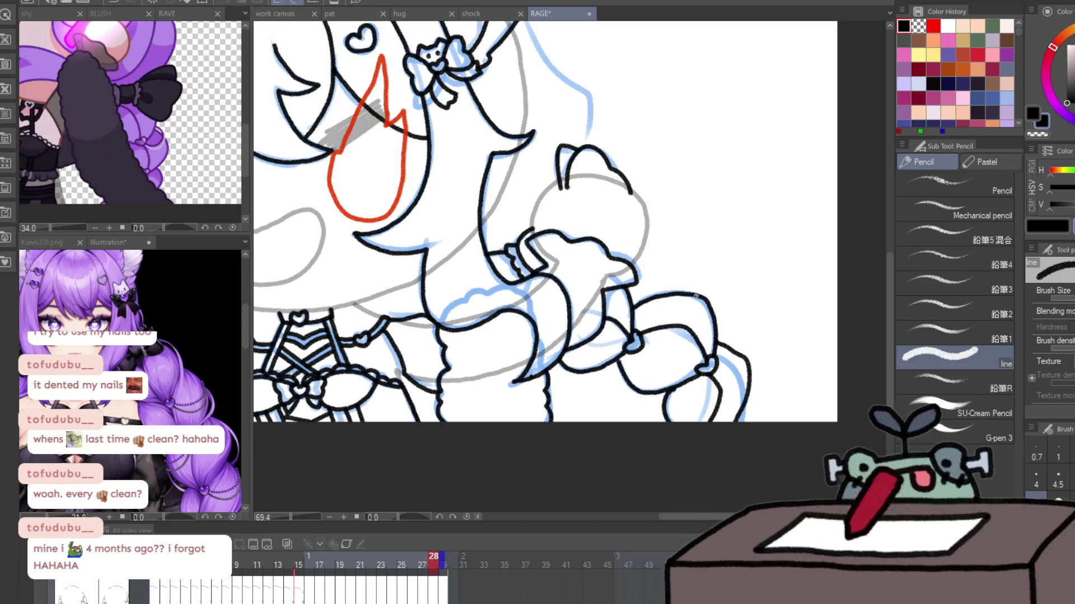
- Ink the head outline from the ear up and across the top of the head
{"action": "left_click_drag", "start_coordinate": [695, 296], "coordinate": [759, 464]}
{"action": "left_click_drag", "start_coordinate": [585, 188], "coordinate": [631, 250]}
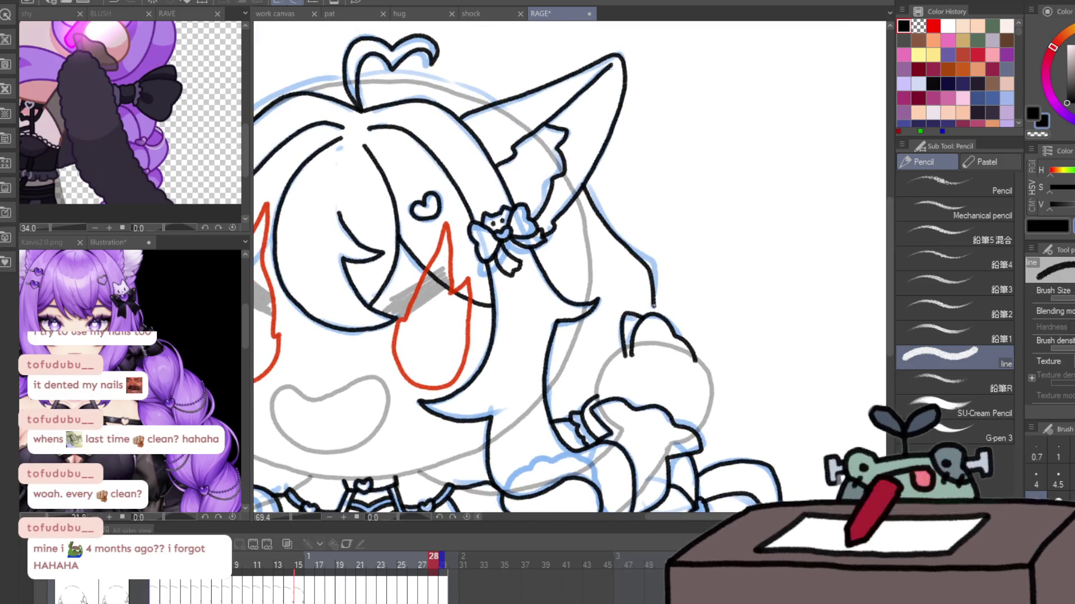
{"action": "mouse_move", "coordinate": [642, 357]}
{"action": "left_mouse_down"}
{"action": "mouse_move", "coordinate": [768, 279]}
{"action": "mouse_move", "coordinate": [620, 484]}
{"action": "left_mouse_up"}
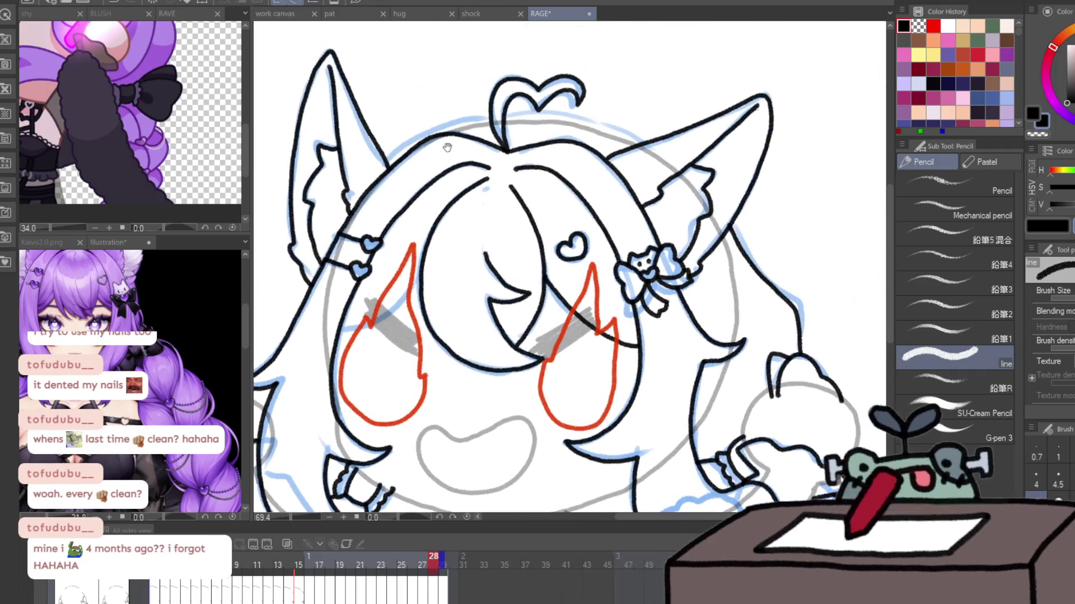
{"action": "left_click_drag", "start_coordinate": [386, 157], "coordinate": [440, 125]}
{"action": "key", "text": "ctrl+z"}
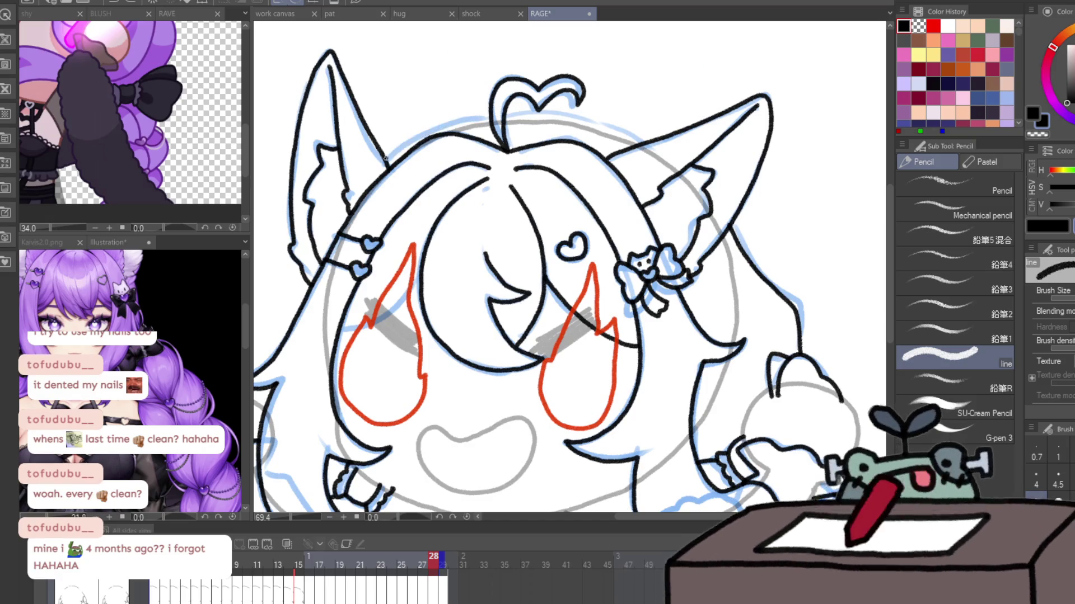
{"action": "left_click_drag", "start_coordinate": [387, 161], "coordinate": [466, 116]}
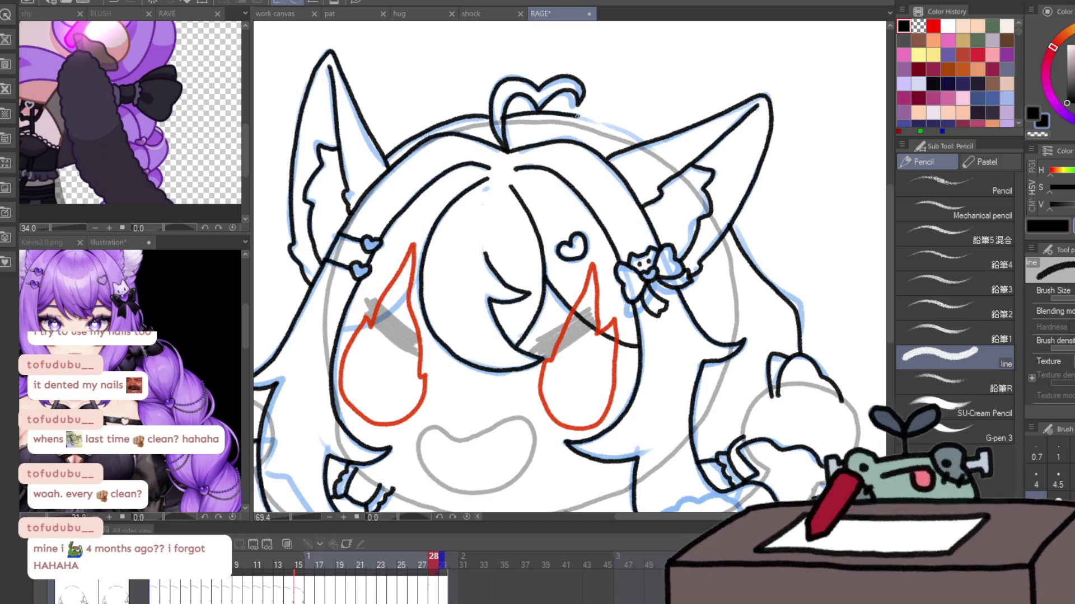
{"action": "left_click_drag", "start_coordinate": [577, 114], "coordinate": [644, 147]}
- Add arm and hand outline strokes on the mirrored canvas, then zoom out
{"action": "left_click_drag", "start_coordinate": [771, 263], "coordinate": [642, 32]}
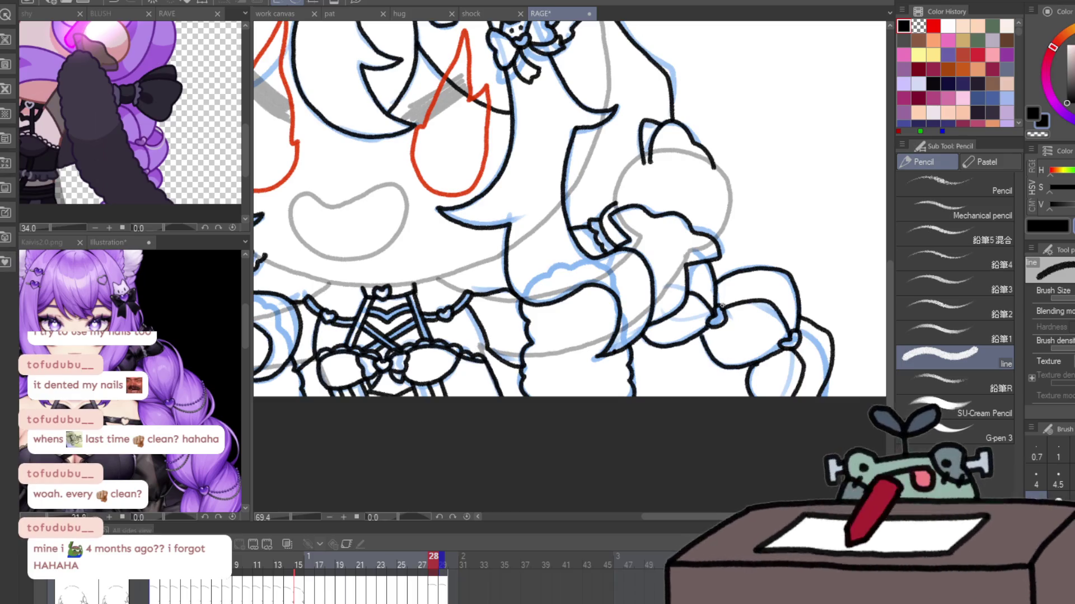
{"action": "left_click_drag", "start_coordinate": [722, 306], "coordinate": [736, 273]}
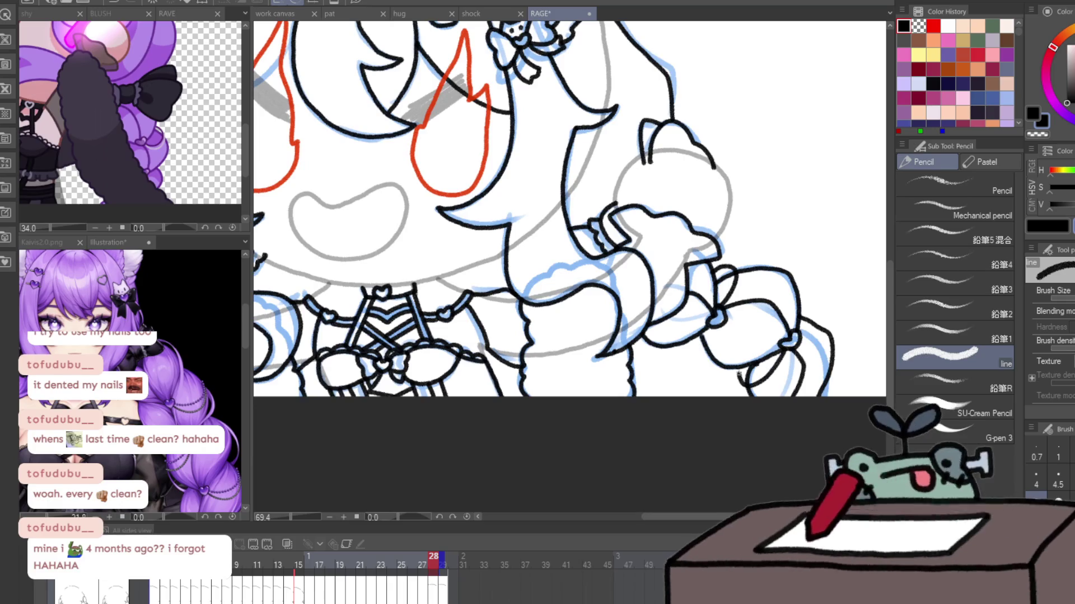
{"action": "key", "text": "h"}
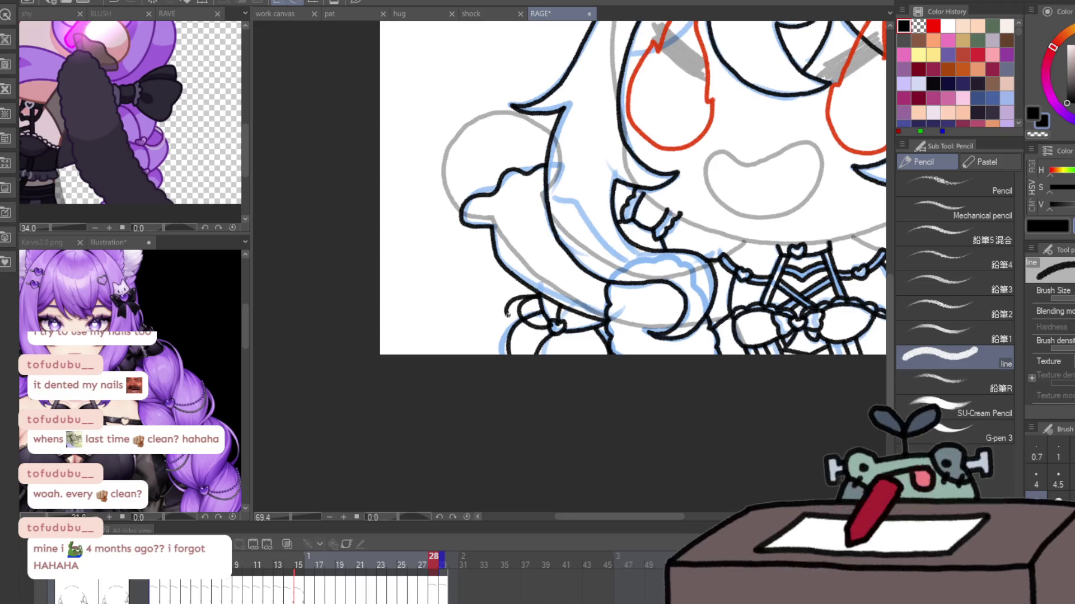
{"action": "left_click_drag", "start_coordinate": [507, 315], "coordinate": [556, 333]}
{"action": "key", "text": "c"}
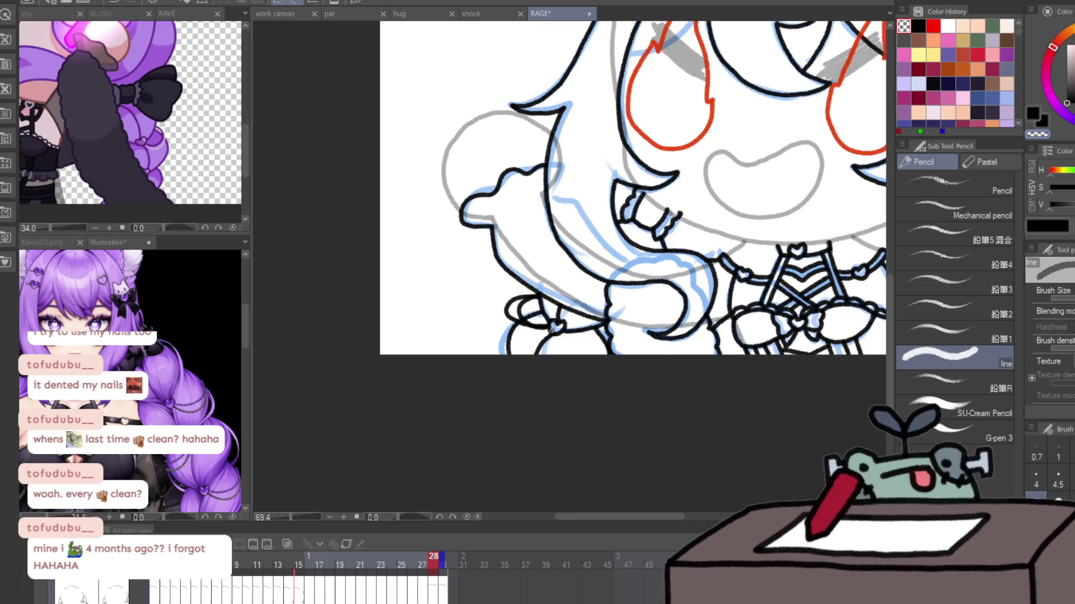
{"action": "key", "text": "c"}
{"action": "left_click_drag", "start_coordinate": [767, 339], "coordinate": [370, 347]}
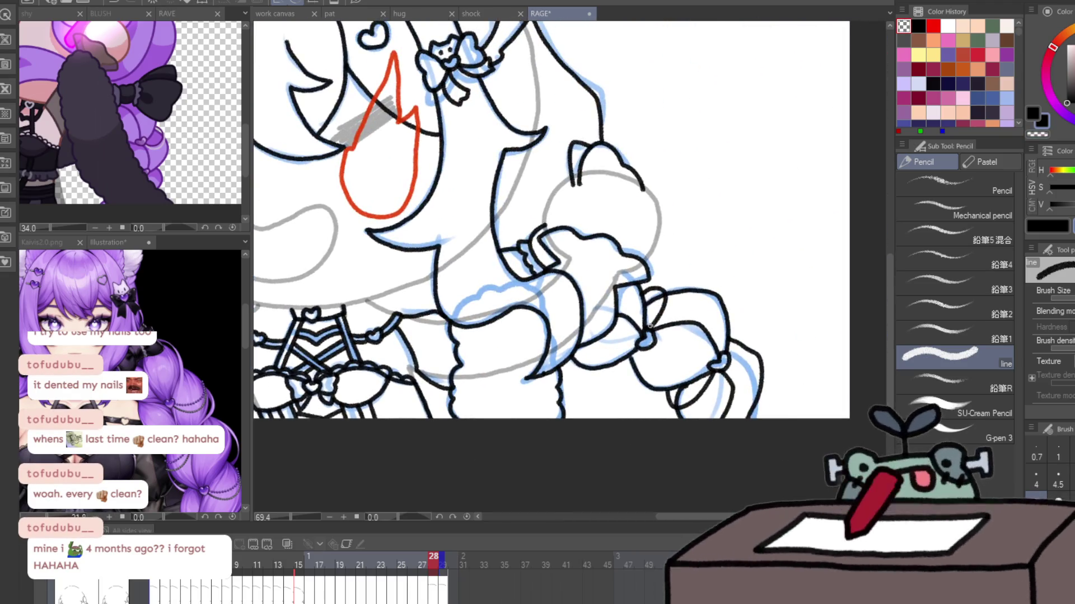
{"action": "left_click_drag", "start_coordinate": [650, 330], "coordinate": [644, 292]}
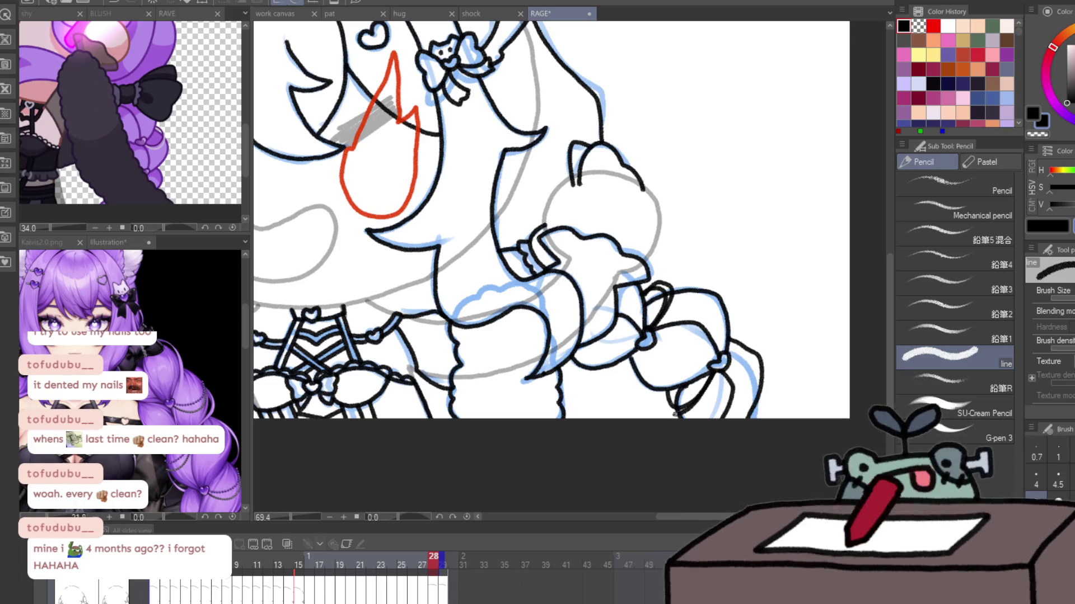
{"action": "scroll", "coordinate": [675, 414], "scroll_direction": "down", "scroll_amount": 4}
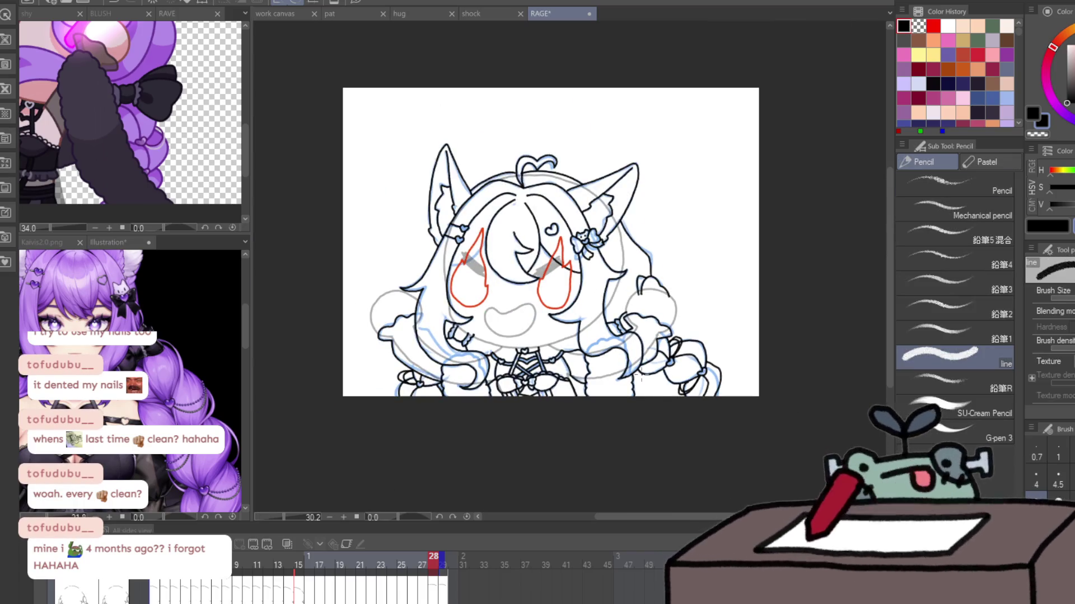
- On the next frame, erase grey sketch arcs around the head and hide the blue reference lines
{"action": "key", "text": "Right"}
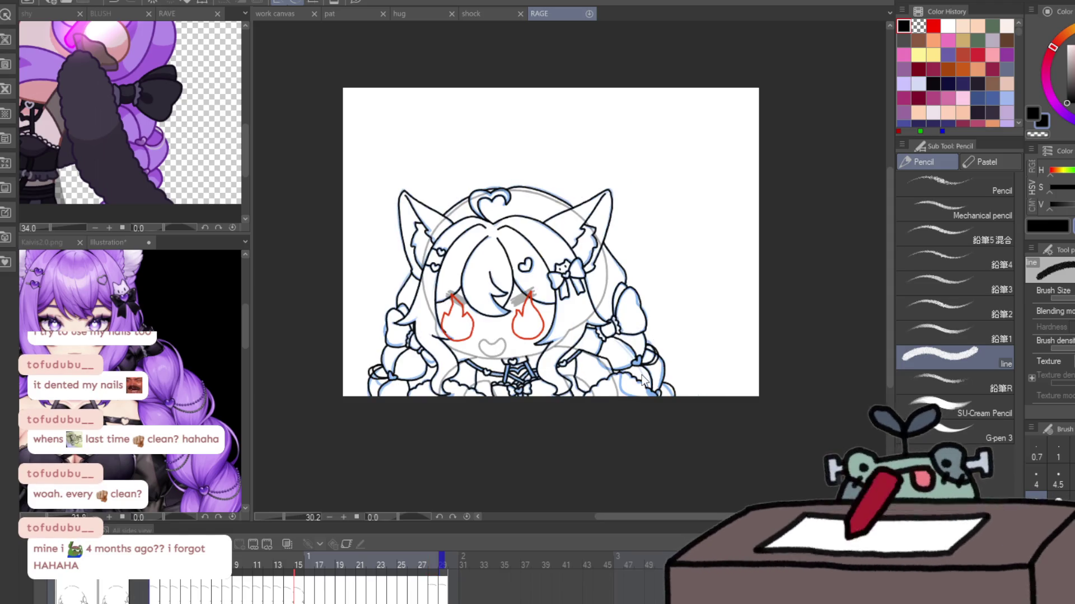
{"action": "key", "text": "e"}
{"action": "scroll", "coordinate": [476, 277], "scroll_direction": "up", "scroll_amount": 2}
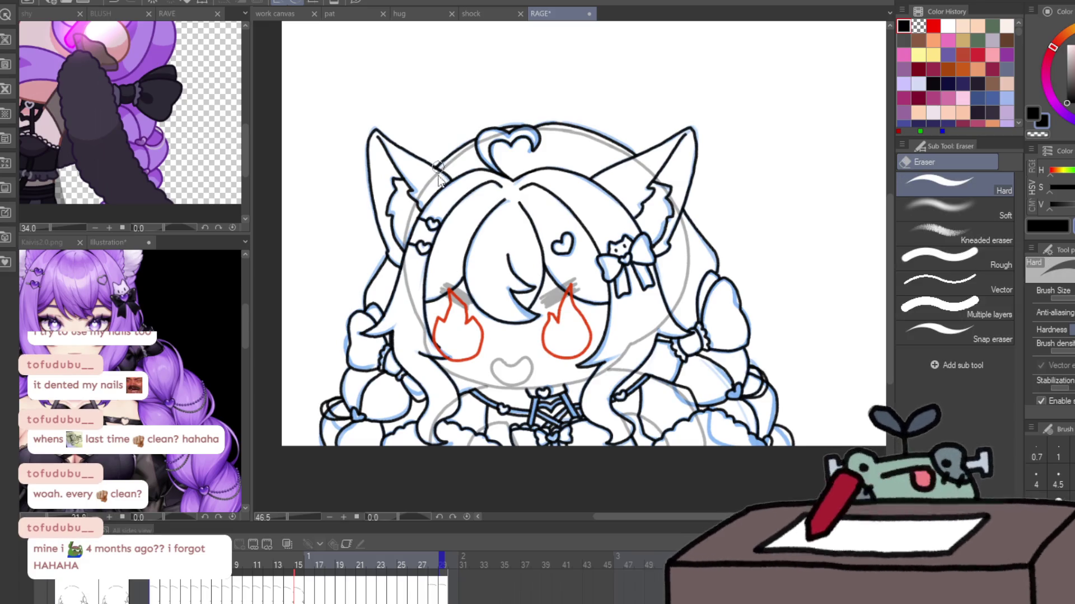
{"action": "left_click_drag", "start_coordinate": [438, 168], "coordinate": [671, 312]}
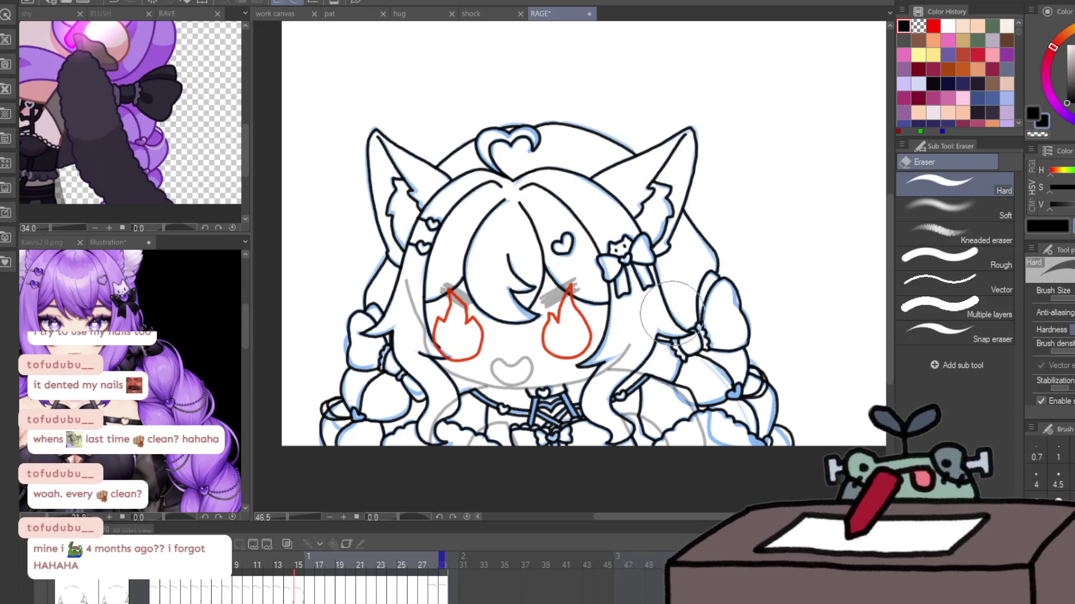
{"action": "key", "text": "ctrl+z"}
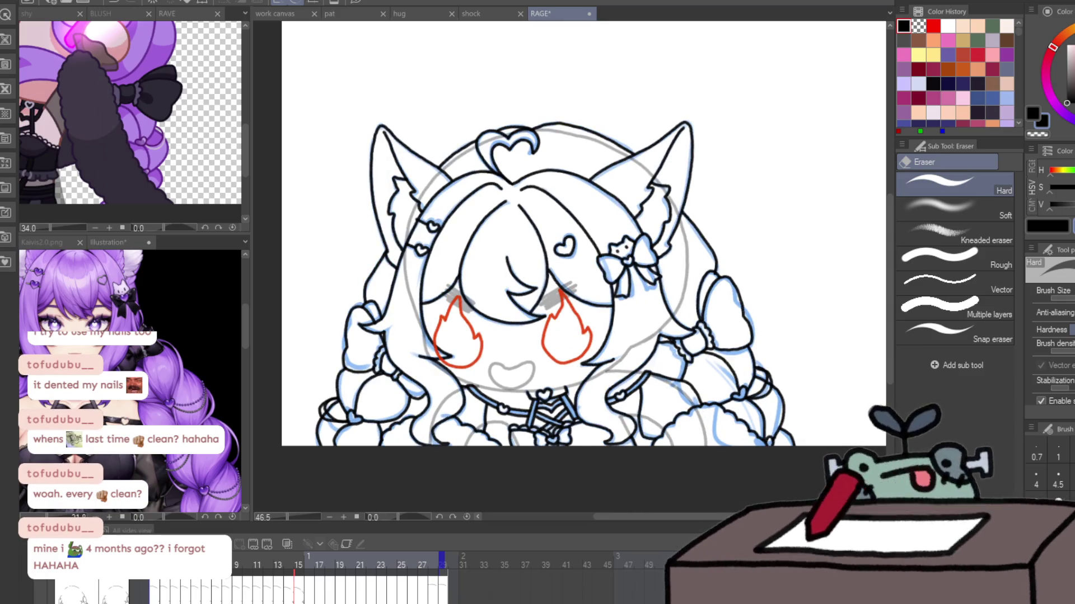
{"action": "key", "text": "ctrl+z"}
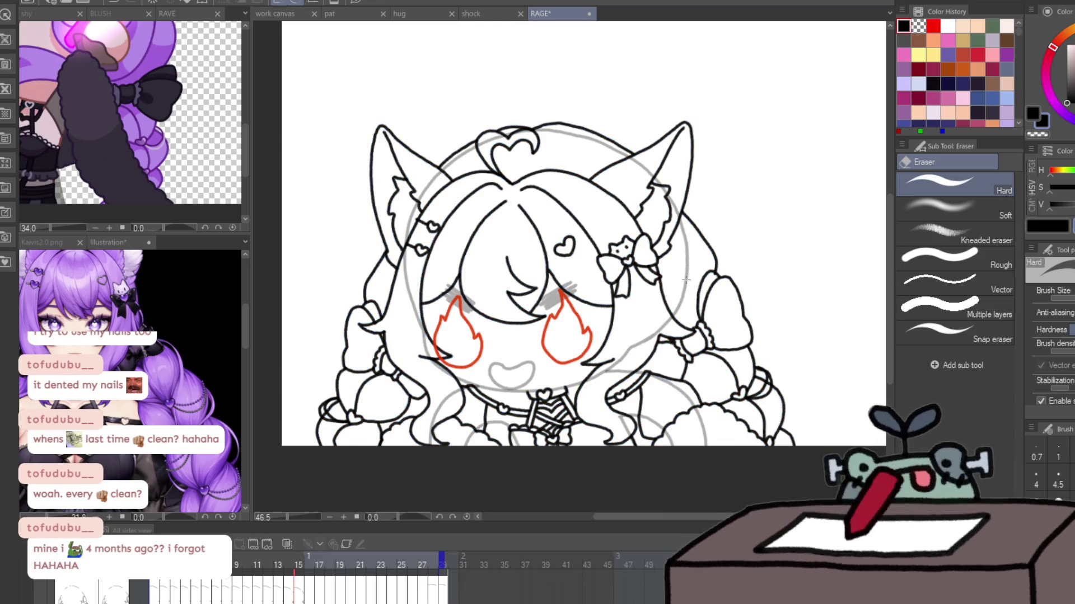
{"action": "left_click_drag", "start_coordinate": [685, 280], "coordinate": [462, 148]}
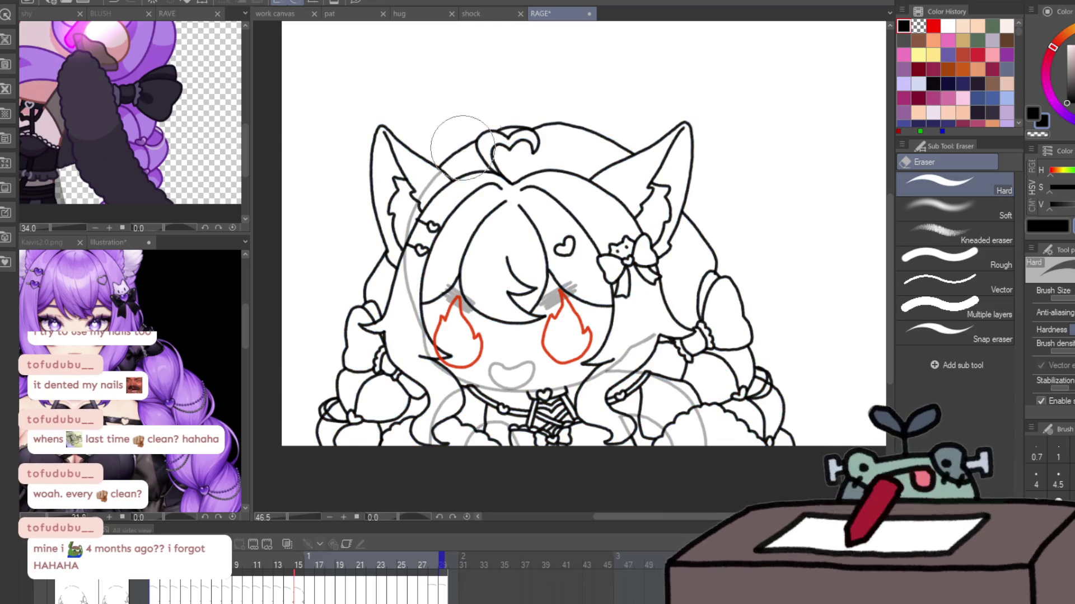
{"action": "key", "text": "ctrl+z"}
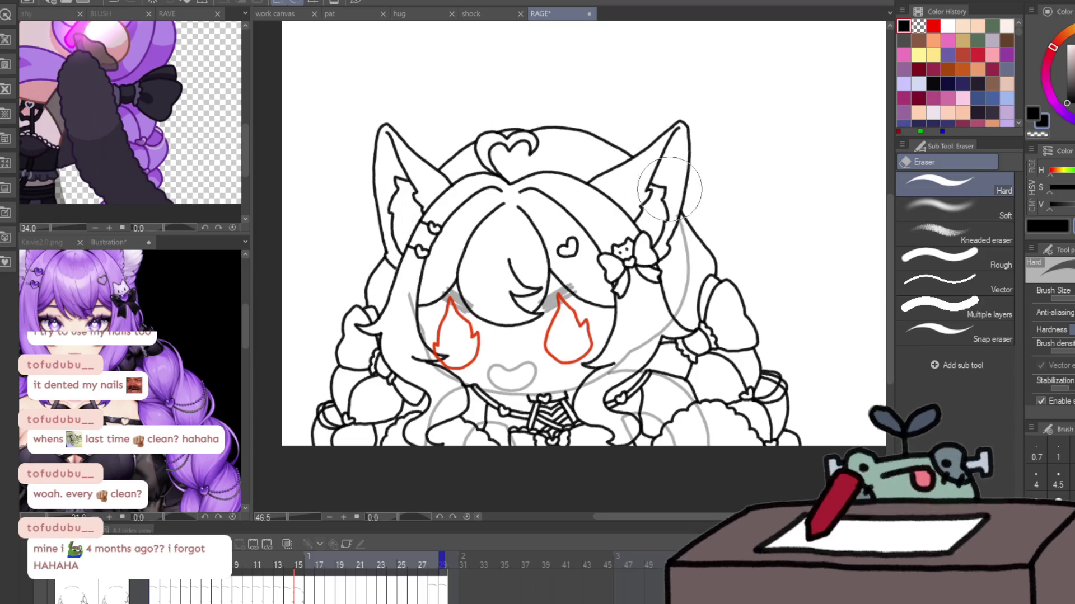
{"action": "mouse_move", "coordinate": [670, 188]}
{"action": "left_mouse_down"}
{"action": "mouse_move", "coordinate": [686, 331]}
{"action": "mouse_move", "coordinate": [605, 141]}
{"action": "mouse_move", "coordinate": [448, 297]}
{"action": "left_mouse_up"}
{"action": "key", "text": "ctrl+z"}
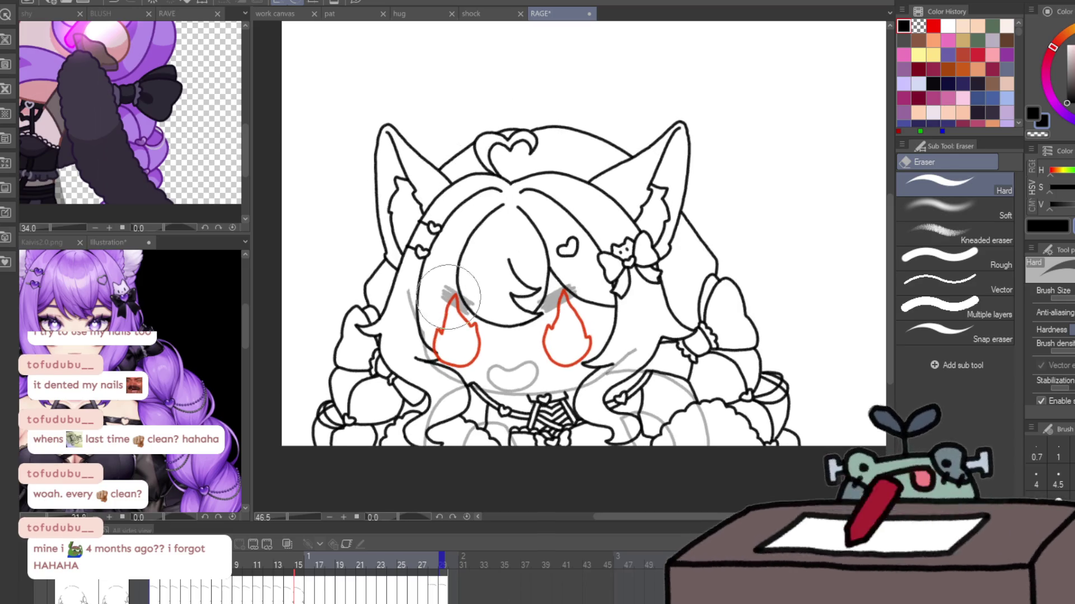
- Zoom out to see the whole character, then return to the eraser
{"action": "scroll", "coordinate": [448, 296], "scroll_direction": "up", "scroll_amount": 3}
{"action": "key", "text": "p"}
{"action": "key", "text": "p"}
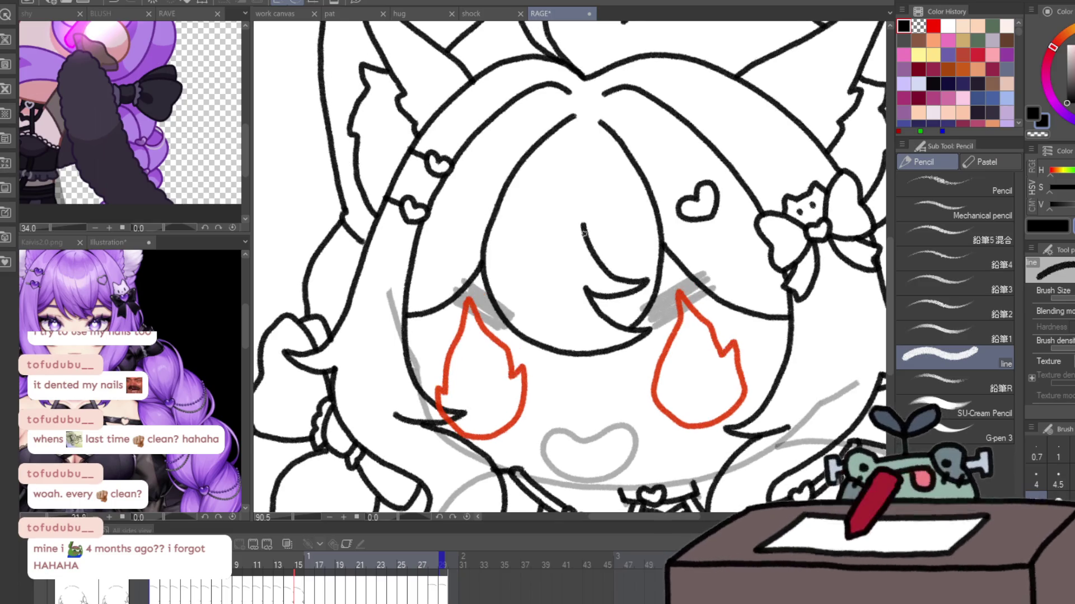
{"action": "key", "text": "ctrl+space"}
{"action": "left_click_drag", "start_coordinate": [461, 282], "coordinate": [403, 283]}
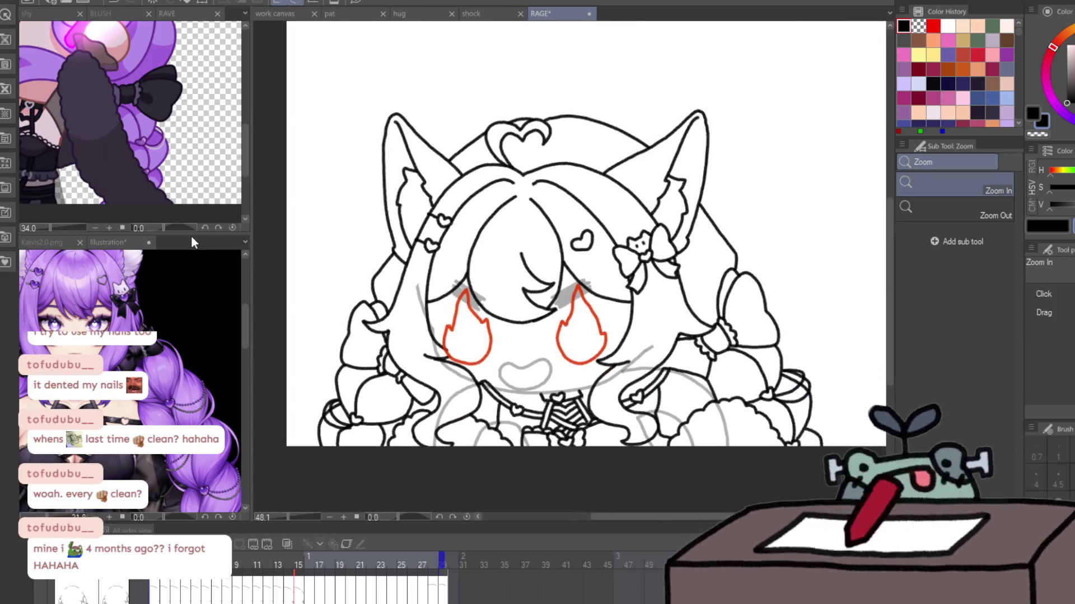
{"action": "key", "text": "e"}
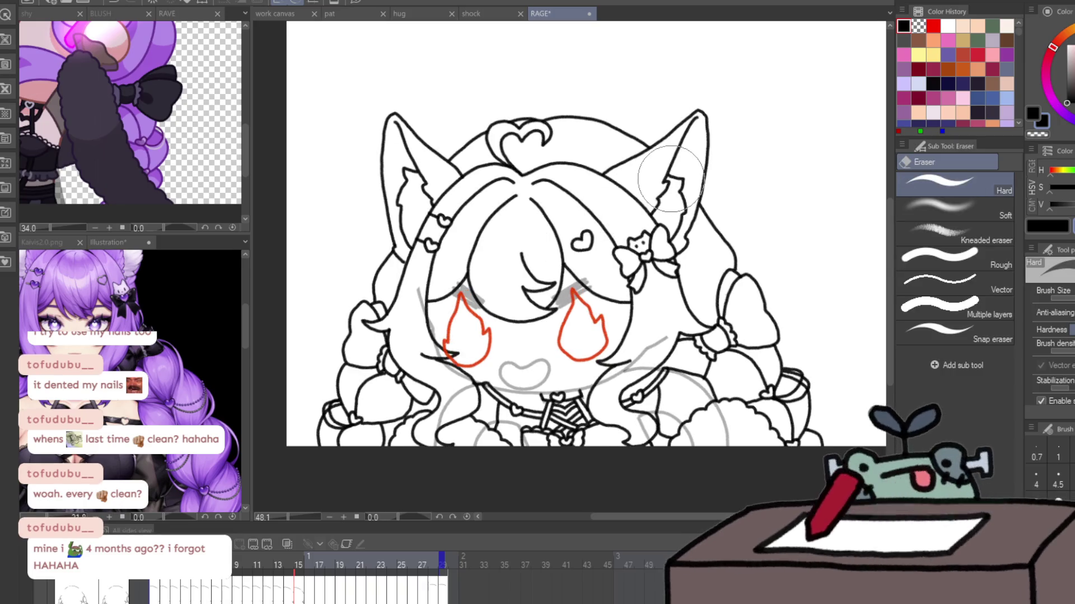
- Step through the timeline to frame 15 and erase the grey sketch circle over the head
{"action": "key", "text": "ctrl+z"}
{"action": "key", "text": "ctrl+y"}
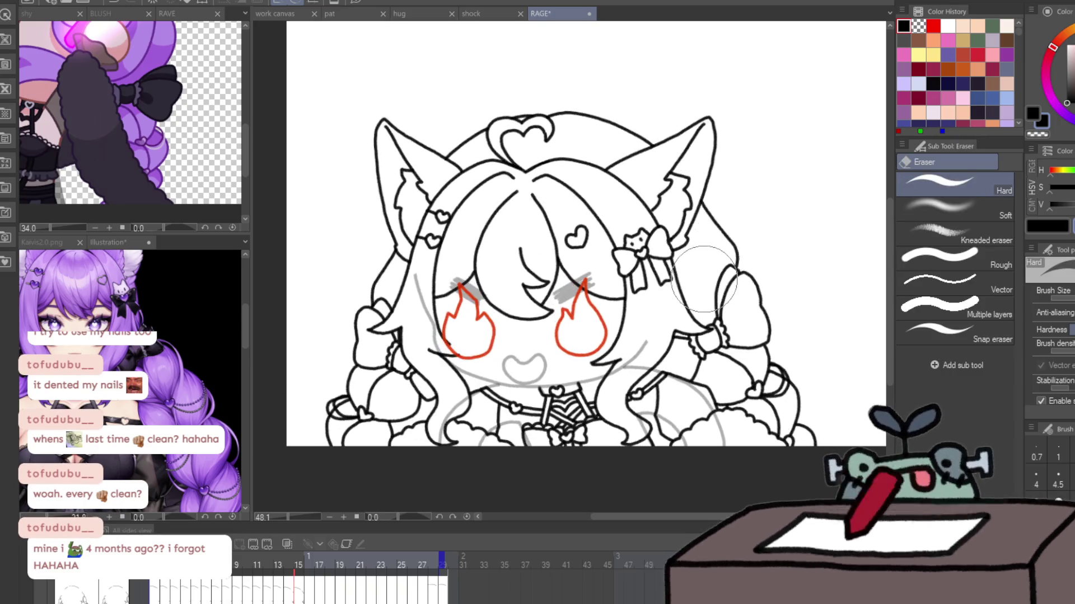
{"action": "key", "text": "ctrl+z"}
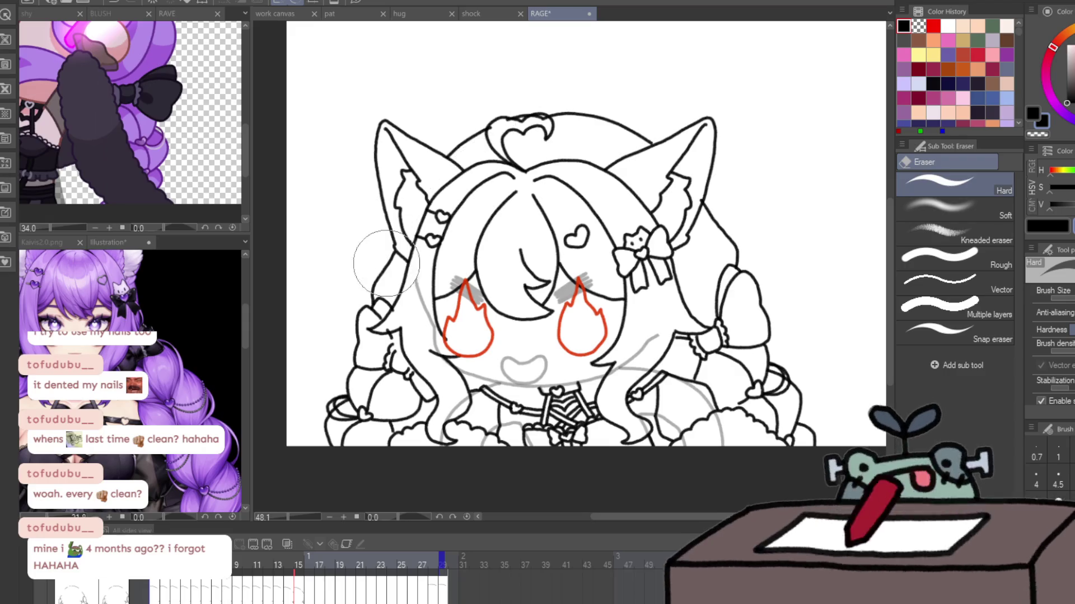
{"action": "key", "text": "ctrl+z"}
{"action": "key", "text": "ctrl+z"}
{"action": "key", "text": "Right"}
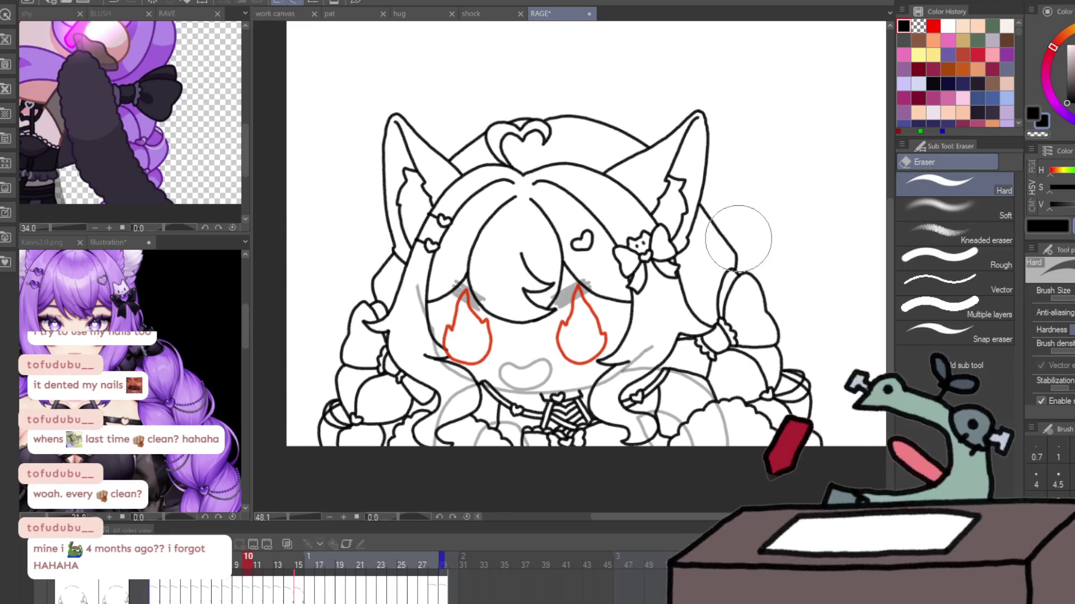
{"action": "key", "text": "Right"}
{"action": "key", "text": "Right"}
{"action": "key", "text": "Right"}
{"action": "key", "text": "Right"}
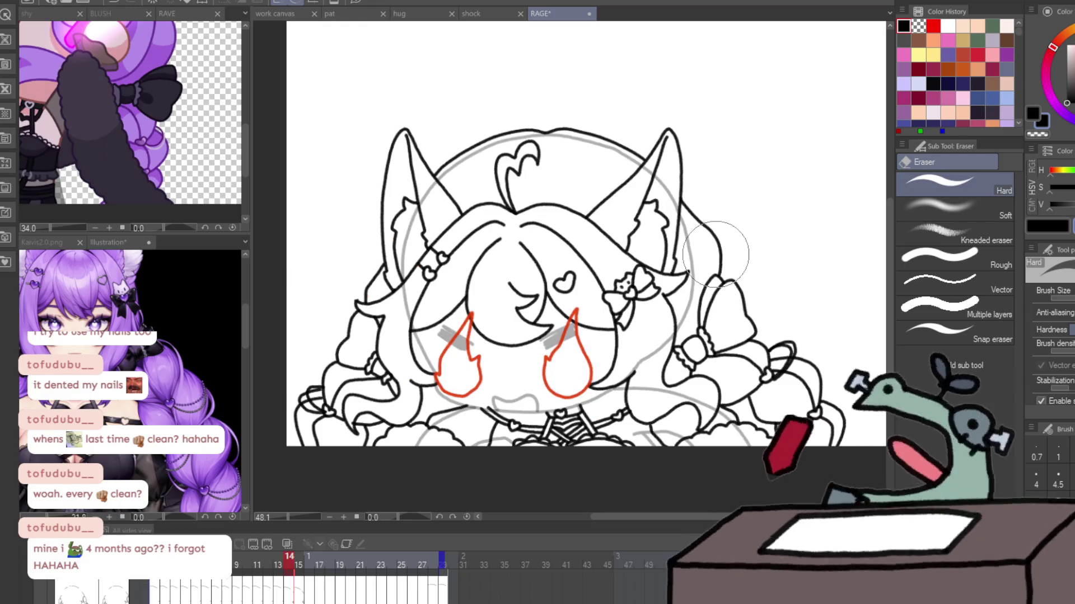
{"action": "key", "text": "Left"}
{"action": "key", "text": "Right"}
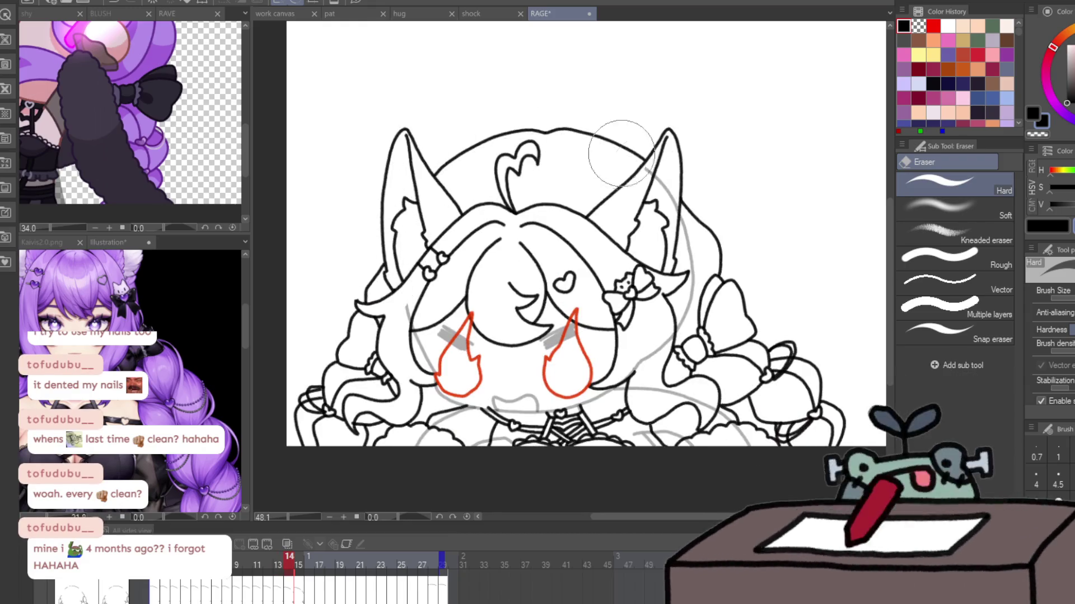
{"action": "key", "text": "Right"}
{"action": "left_click_drag", "start_coordinate": [687, 344], "coordinate": [394, 273]}
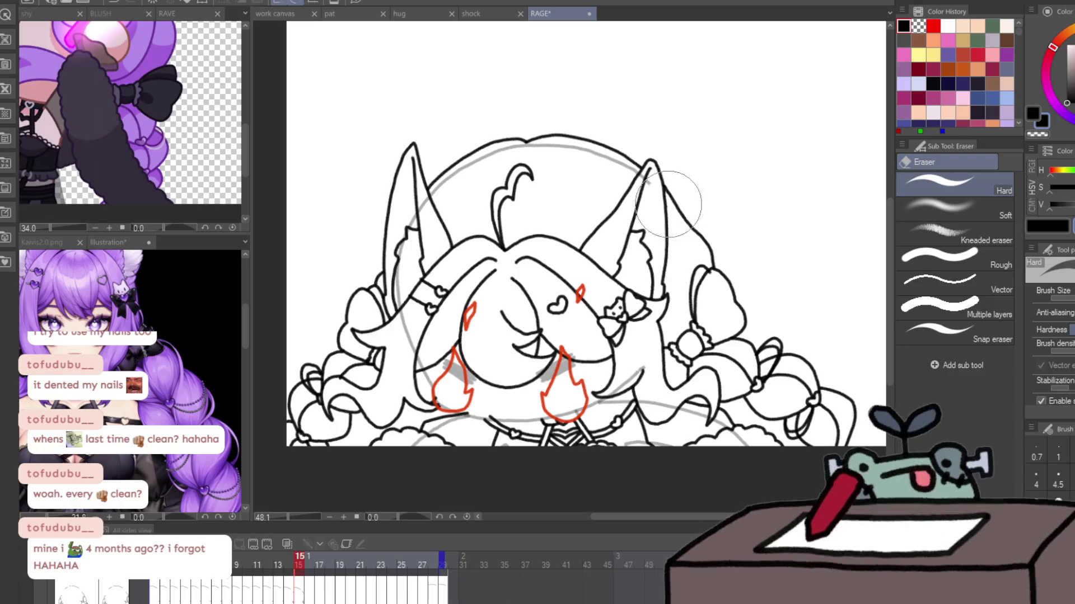